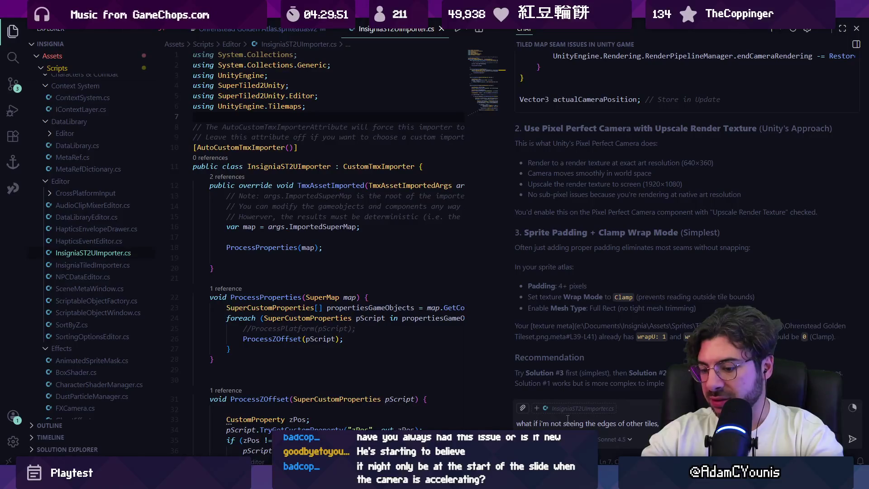
# Ask the assistant why the skybox shows through the gaps between tile seams.
pyautogui.write('peeking between the seams')
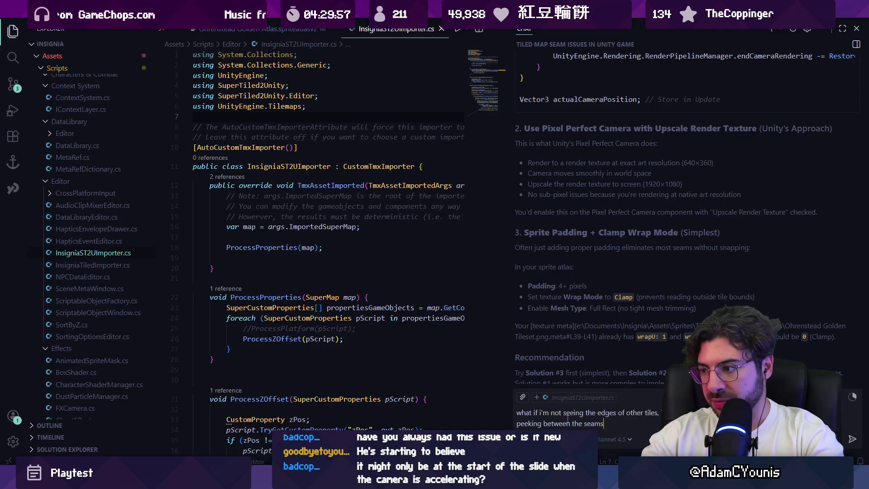
pyautogui.write('tile')
pyautogui.press('Return')
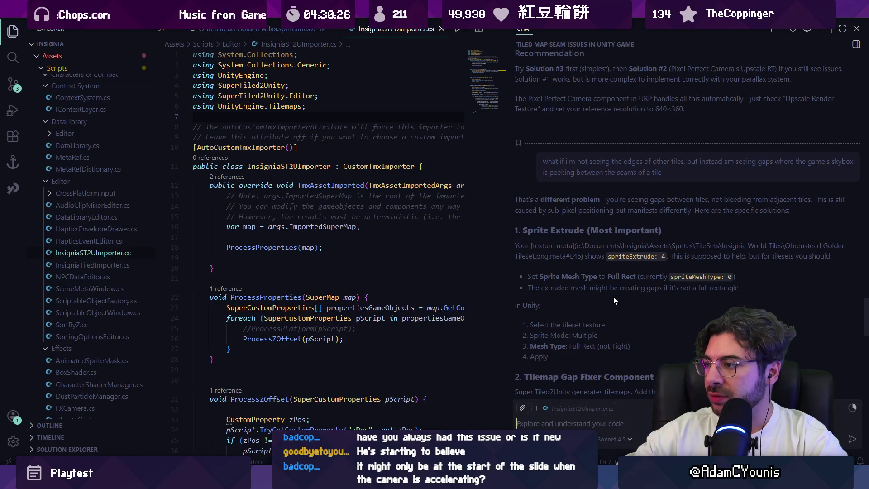
# Read through the reply and highlight chunkCullingBounds in its suggested code block.
pyautogui.scroll(-3, 613, 297)
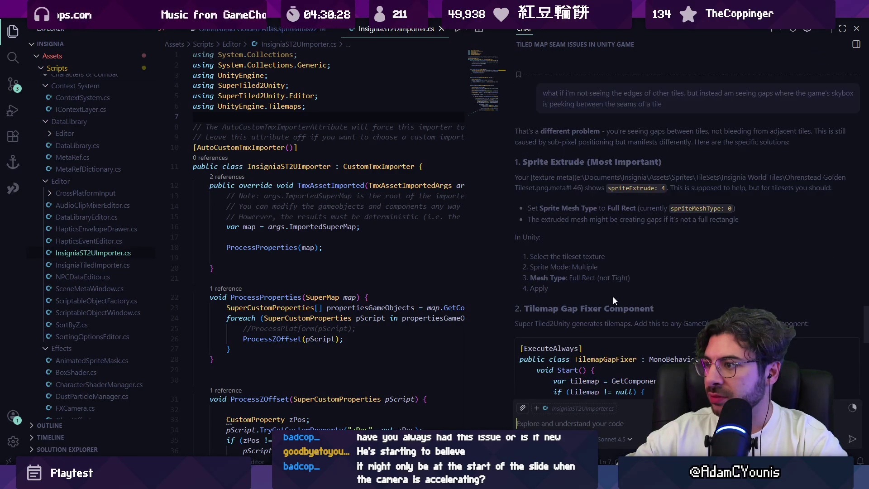
pyautogui.scroll(-2, 613, 297)
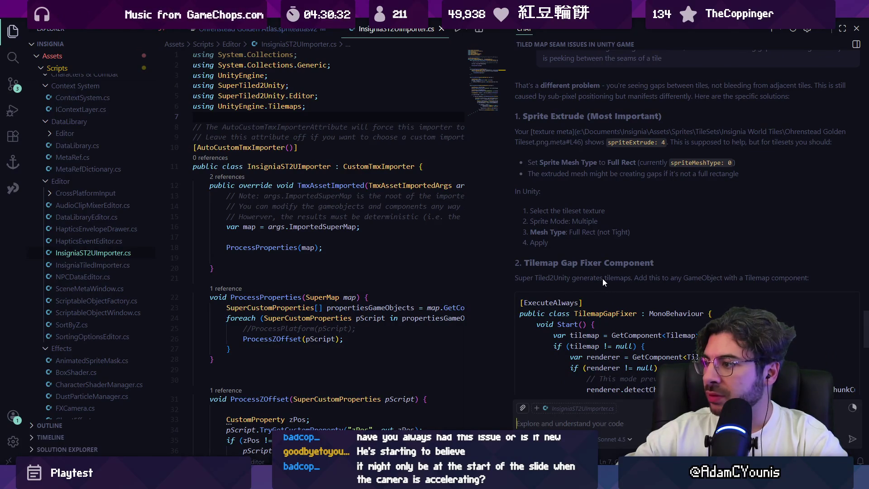
pyautogui.scroll(-3, 602, 278)
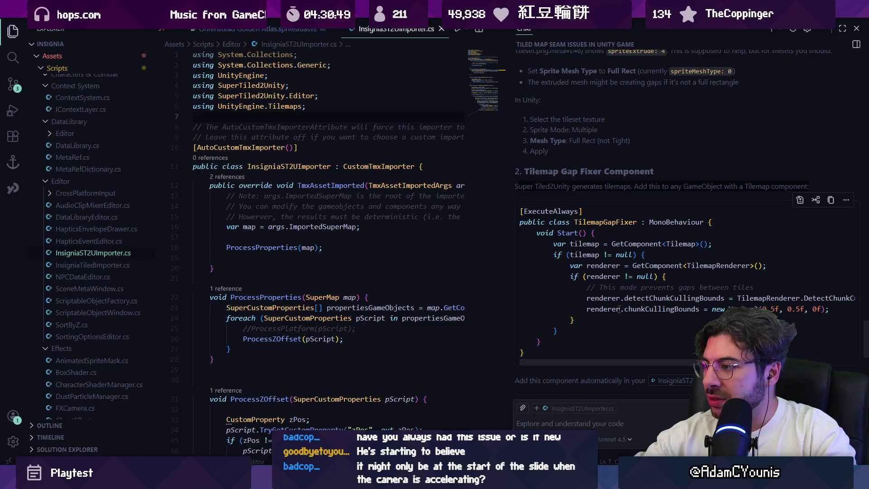
pyautogui.doubleClick(634, 309)
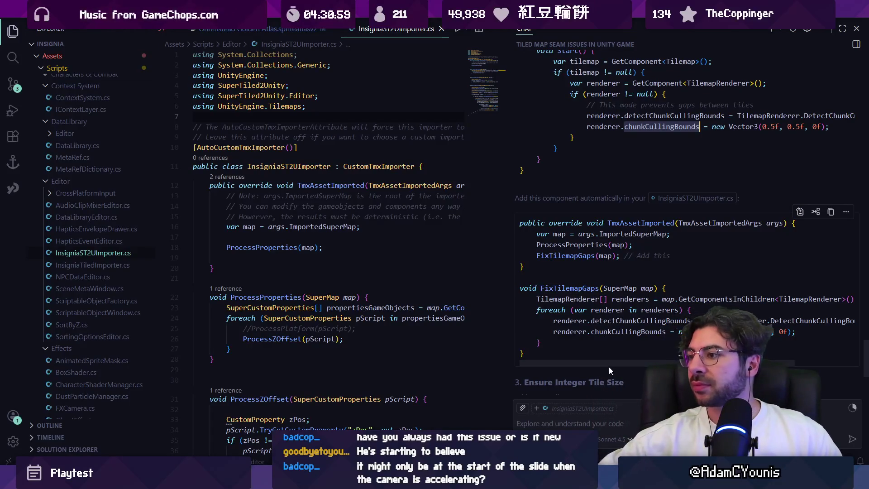
pyautogui.moveTo(608, 363); pyautogui.dragTo(652, 364)
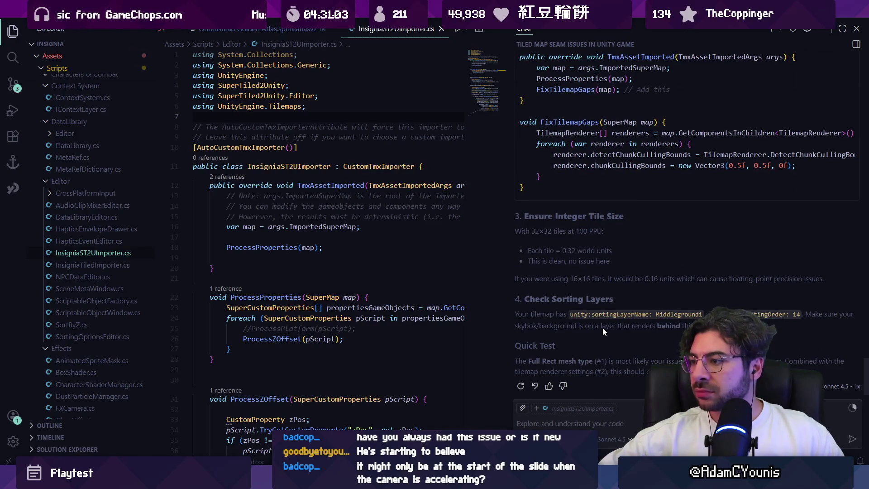
pyautogui.moveTo(435, 481)
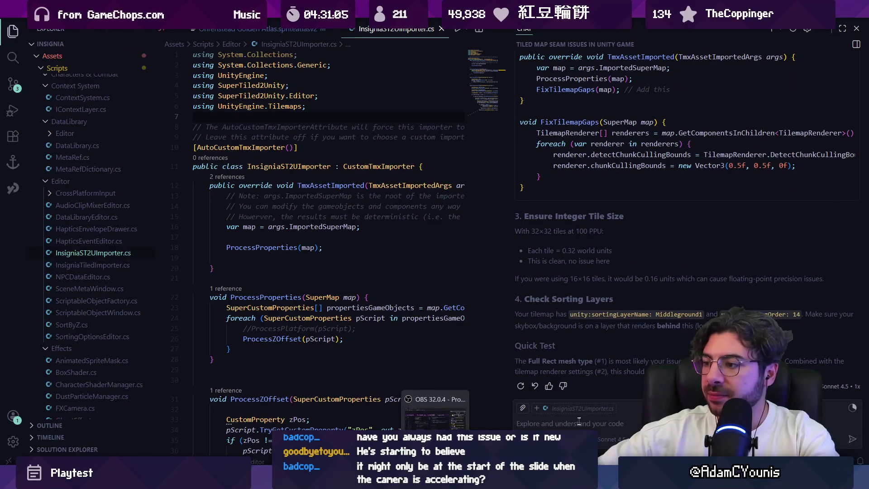
pyautogui.click(643, 426)
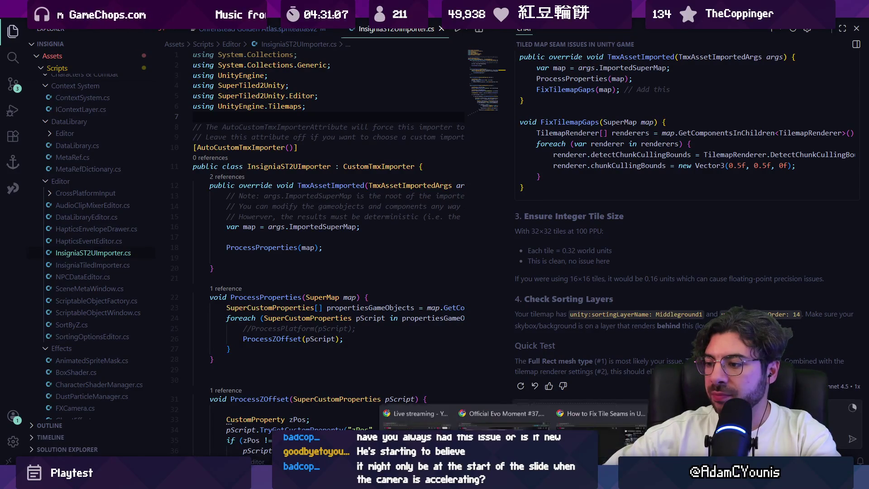
# Search Google for 'chunk culling bounds unity' and open the Unity docs page for chunkCullingBounds.
pyautogui.click(543, 412)
pyautogui.hotkey('ctrl', 't')
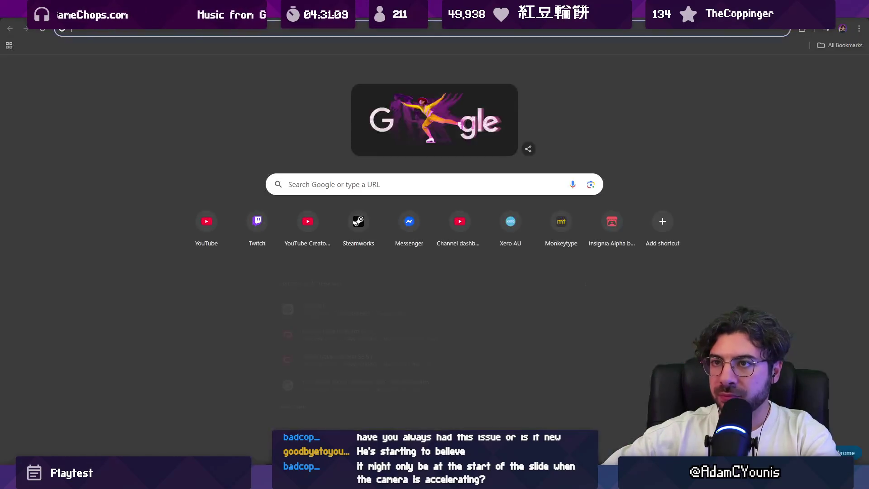
pyautogui.write('chunk culling bouds')
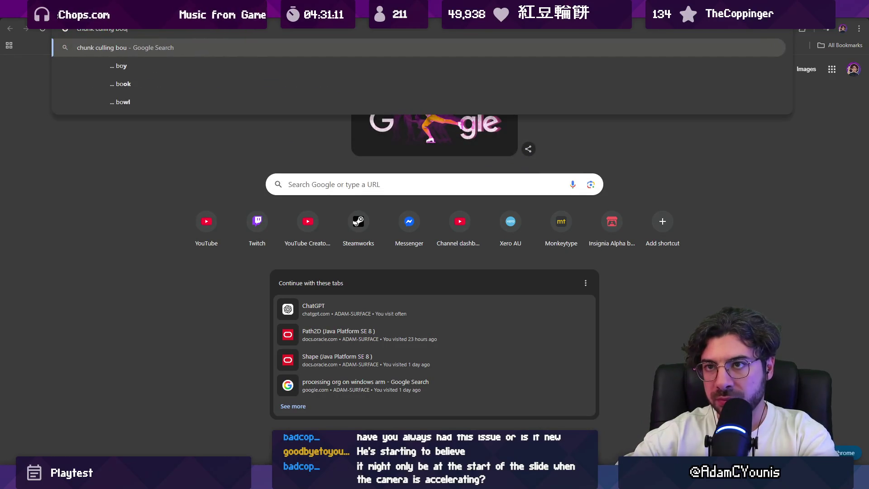
pyautogui.press('BackSpace')
pyautogui.press('BackSpace')
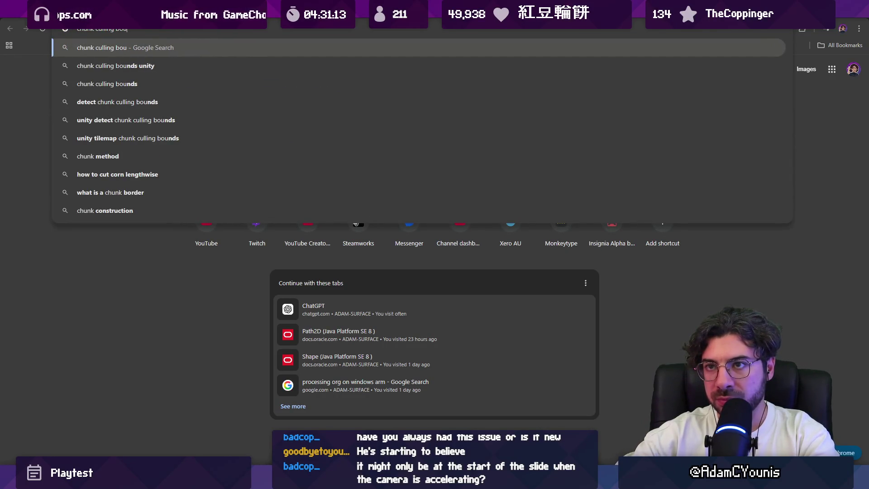
pyautogui.write('nds unity')
pyautogui.press('Return')
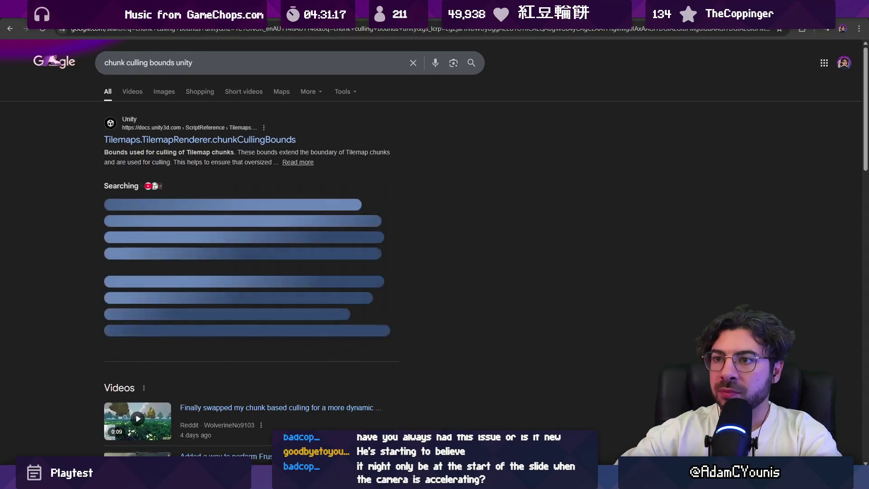
pyautogui.click(270, 140)
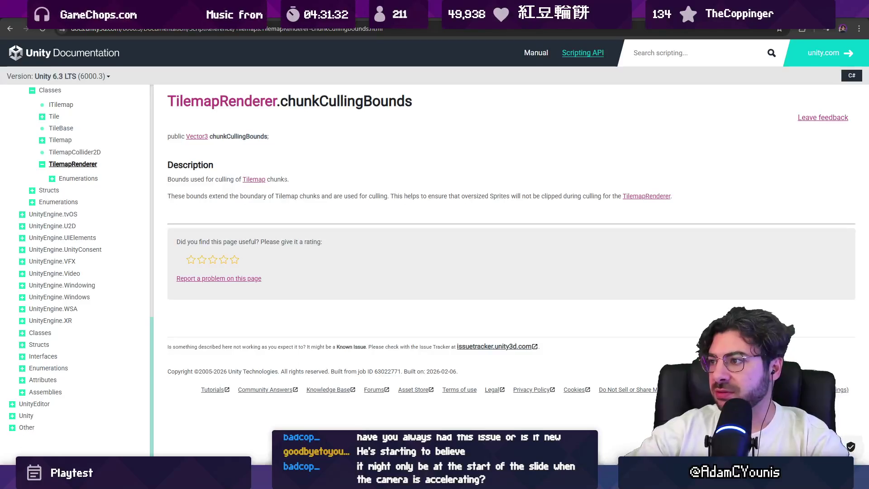
# Set the Ohrenstead Golden Tileset's Extrude Edges to 32 and apply the import settings.
pyautogui.hotkey('alt', 'Tab')
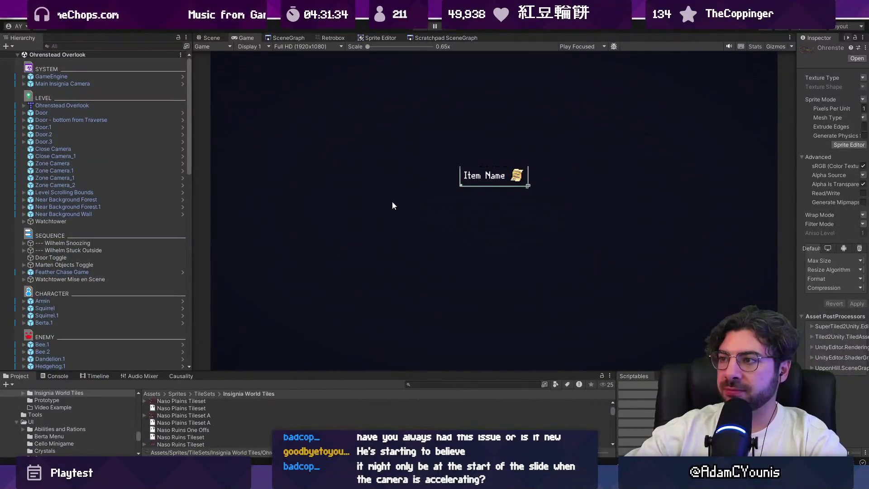
pyautogui.moveTo(797, 130); pyautogui.dragTo(529, 139)
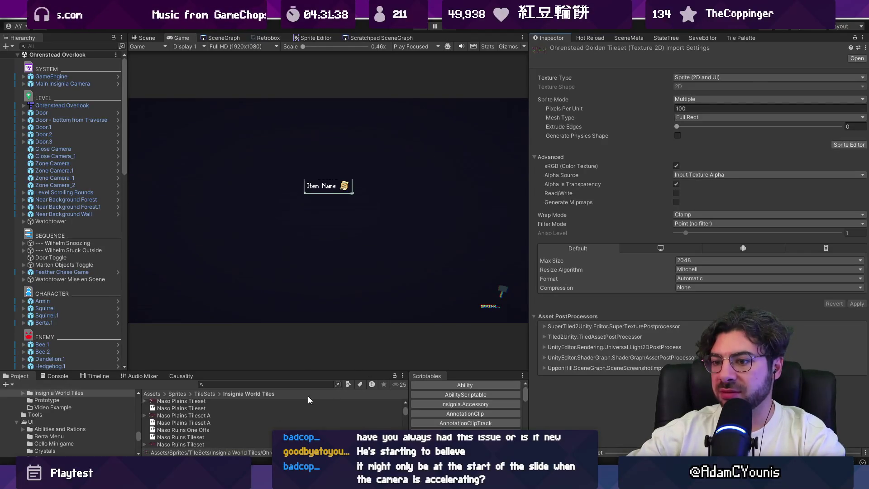
pyautogui.moveTo(297, 370); pyautogui.dragTo(303, 247)
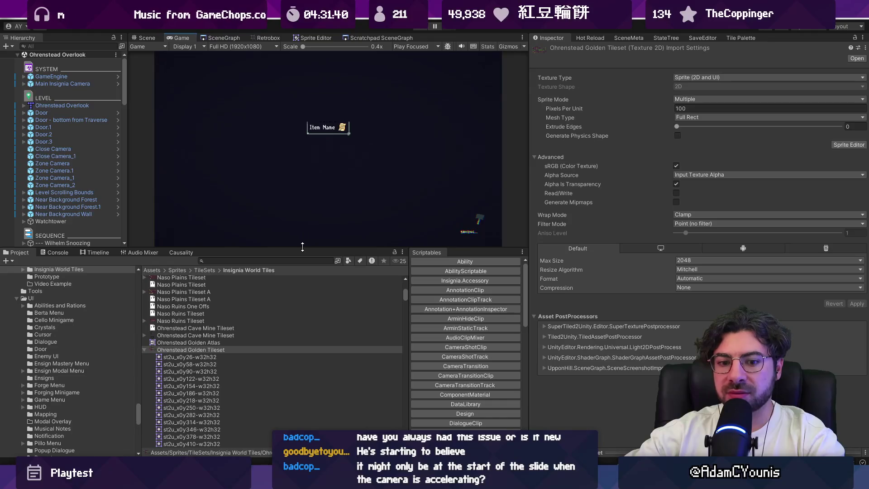
pyautogui.click(205, 343)
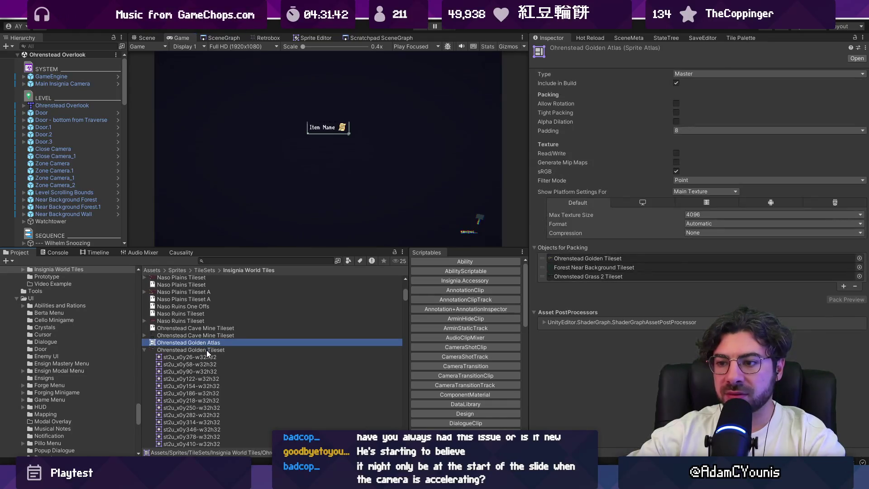
pyautogui.click(208, 350)
pyautogui.moveTo(672, 128); pyautogui.dragTo(738, 125)
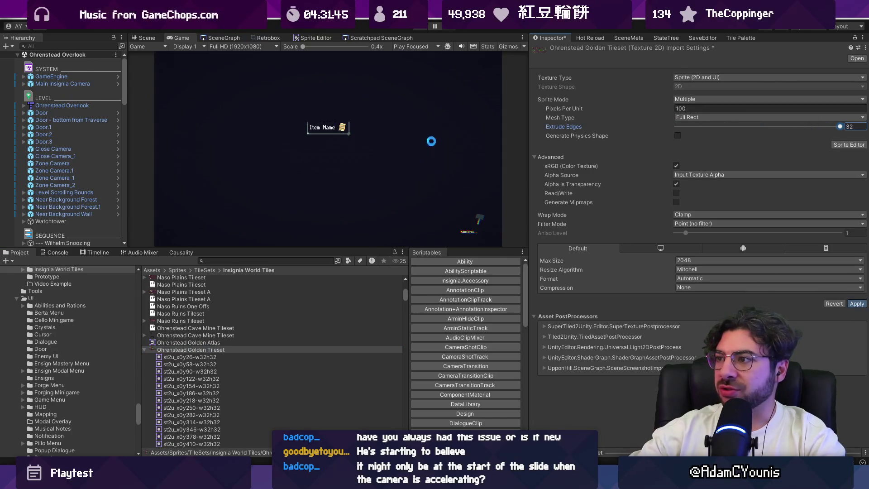
pyautogui.click(857, 304)
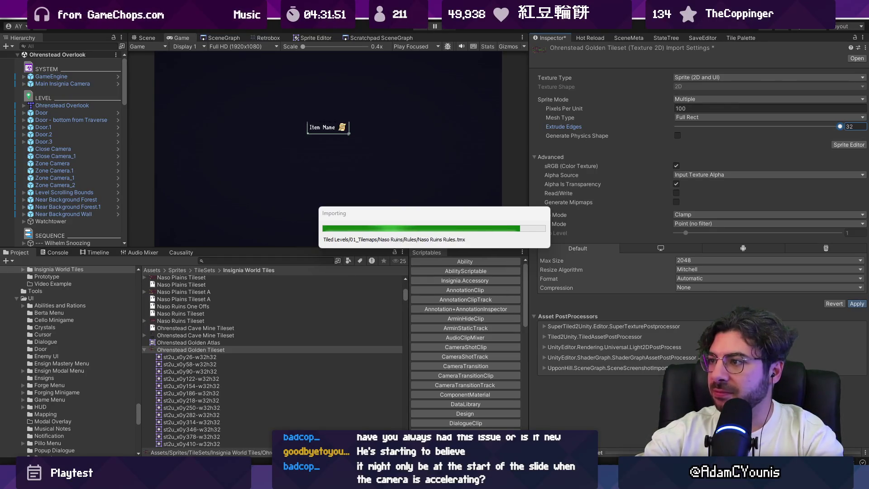
# Attempt the F9 playtest and dismiss the Shortcut Conflict warning.
pyautogui.press('F9')
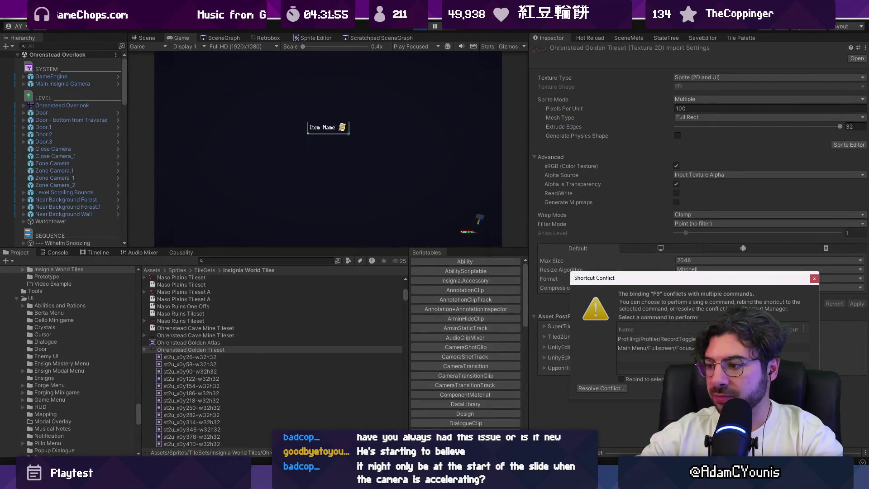
pyautogui.hotkey('alt', 'Tab')
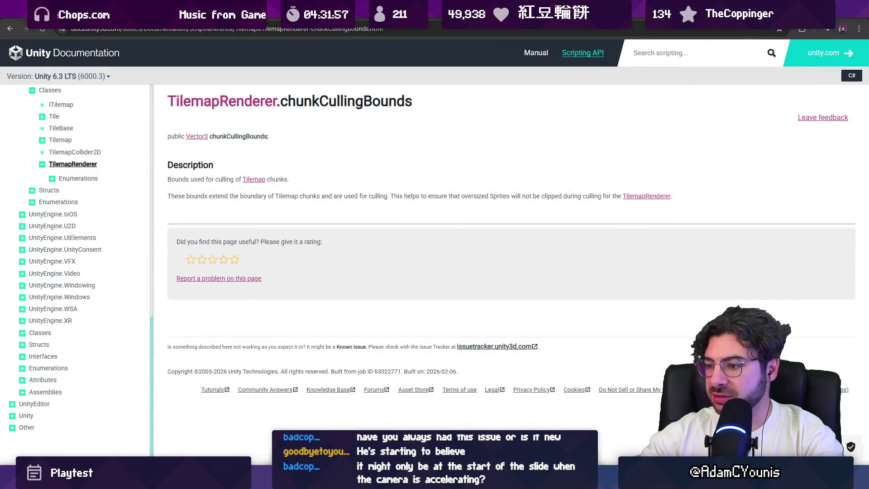
pyautogui.hotkey('alt', 'Tab')
pyautogui.click(814, 278)
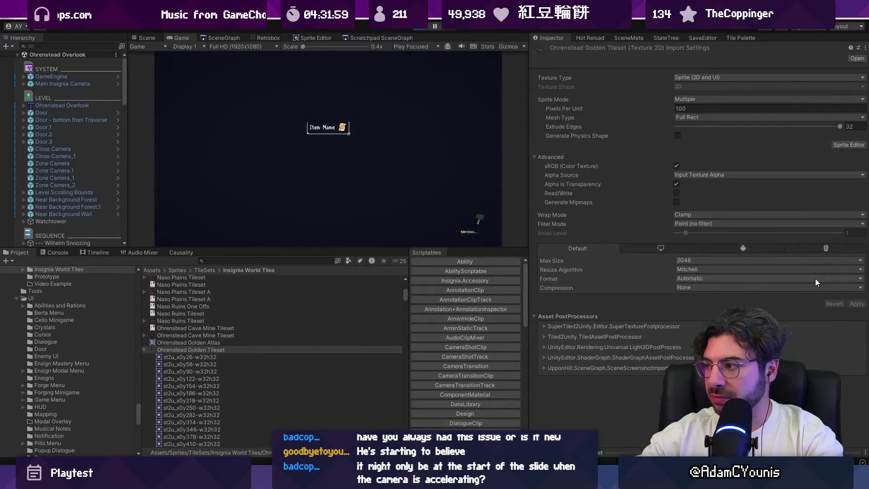
# Playtest fullscreen through the forest, rope shaft and chasm, then pause and switch to VS Code.
pyautogui.press('F9')
pyautogui.press('Right')
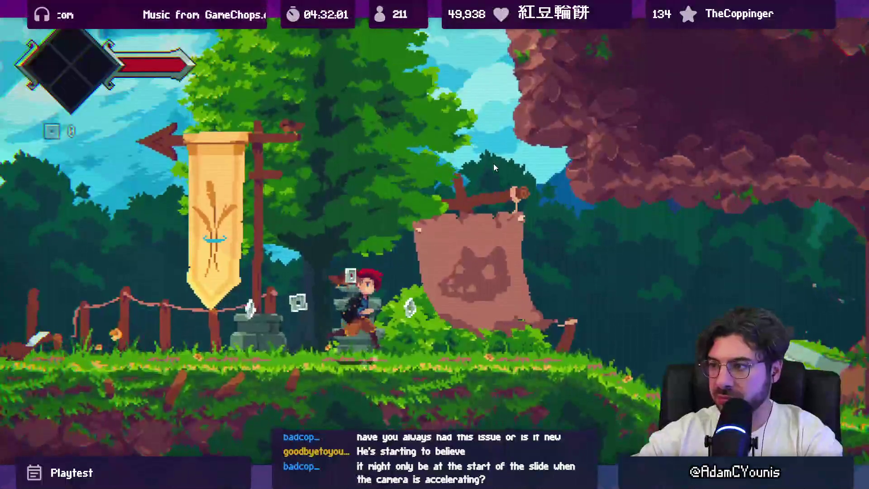
pyautogui.press('Right')
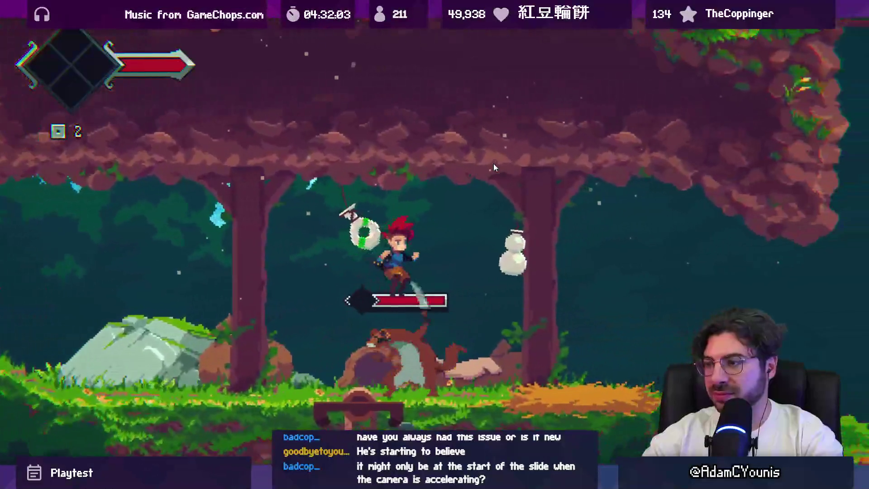
pyautogui.press('space')
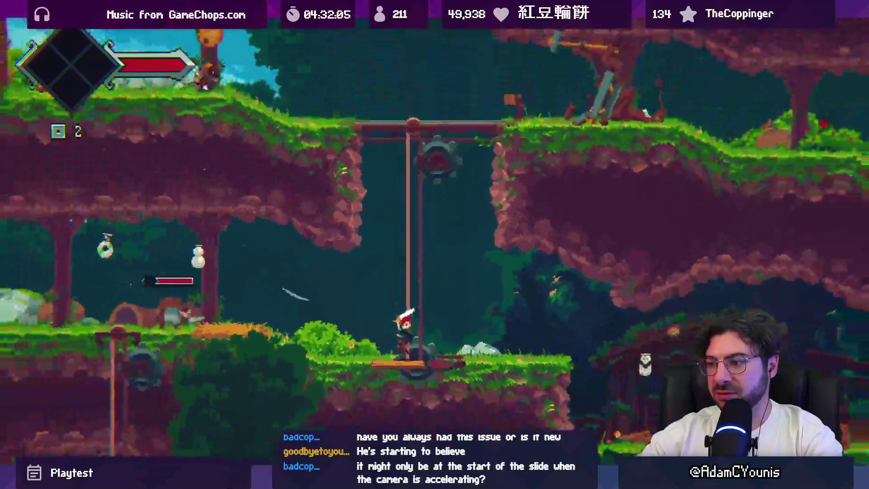
pyautogui.press('space')
pyautogui.press('Left')
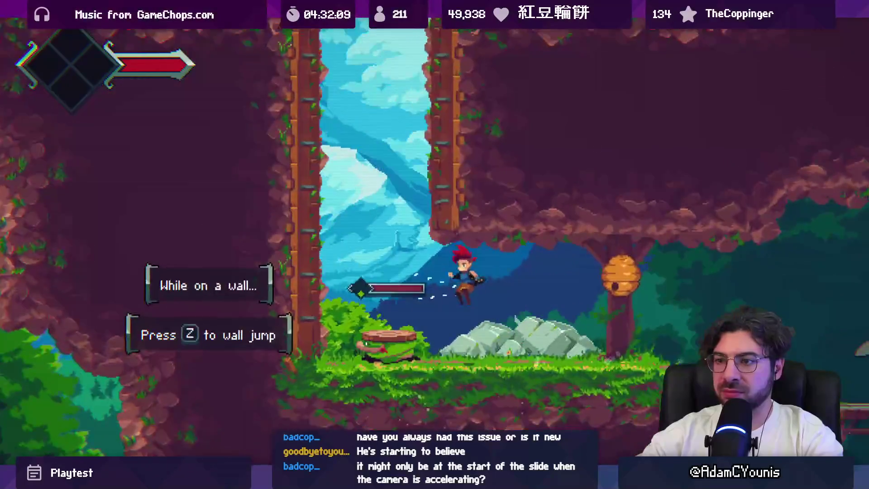
pyautogui.press('z')
pyautogui.press('z')
pyautogui.press('z')
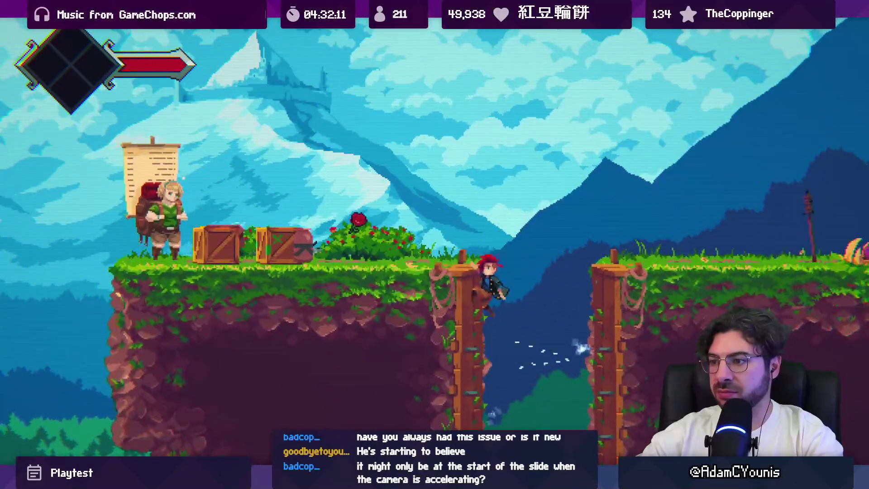
pyautogui.press('Right')
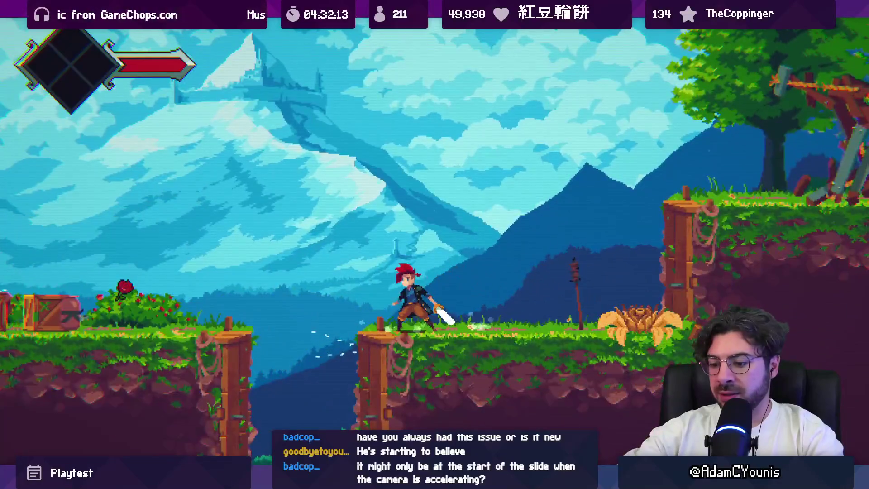
pyautogui.hotkey('shift', 'space')
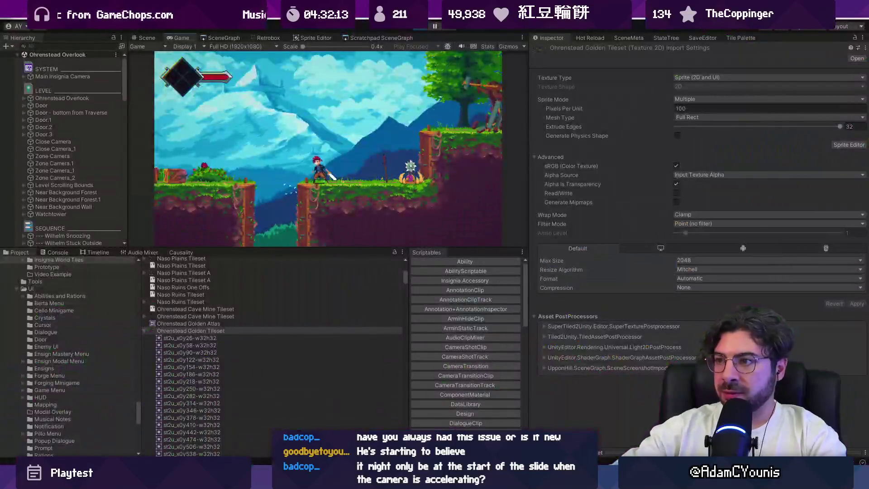
pyautogui.hotkey('alt', 'Tab')
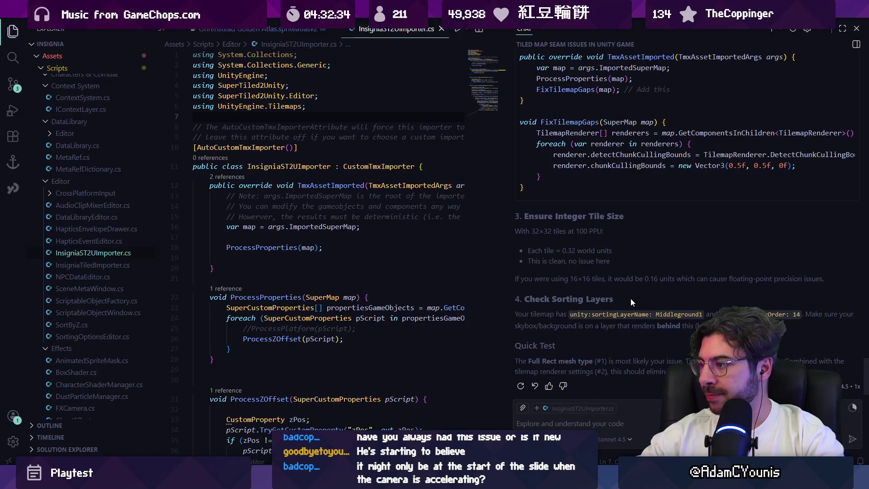
# Set the tileset's Mesh Type to Tight and lower Extrude Edges to 2.
pyautogui.scroll(3, 629, 300)
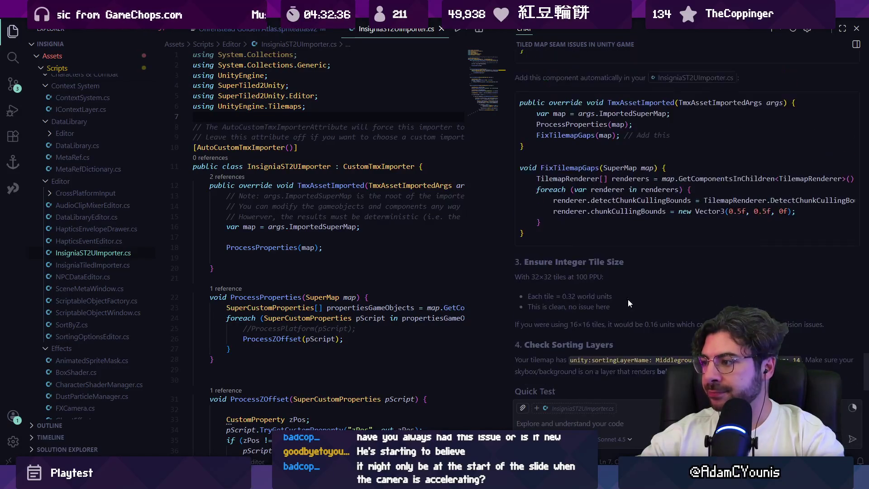
pyautogui.hotkey('alt', 'Tab')
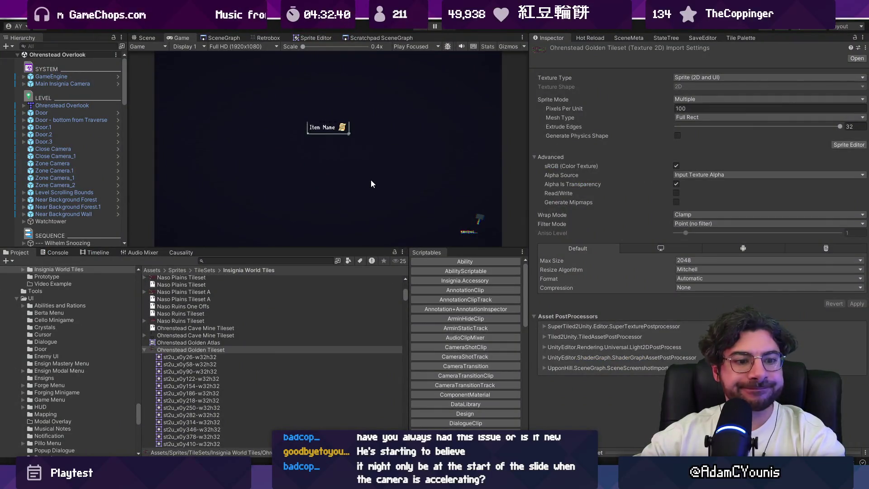
pyautogui.click(684, 118)
pyautogui.click(691, 135)
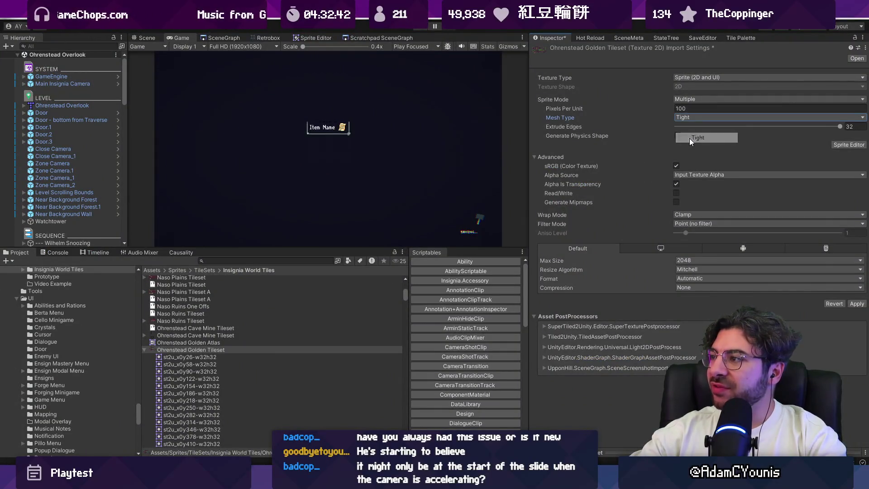
pyautogui.click(691, 127)
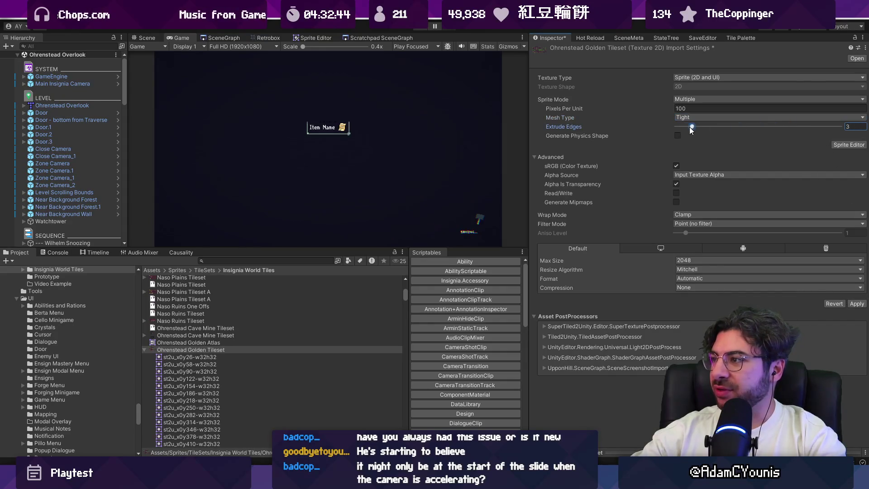
pyautogui.moveTo(691, 130); pyautogui.dragTo(689, 128)
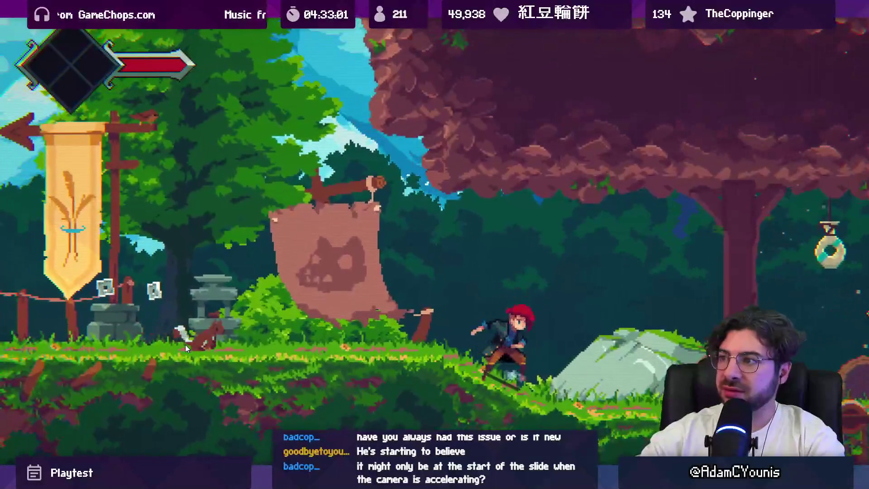
# Stop play mode, set the tileset's Extrude Edges to 4, and select its first sprite.
pyautogui.hotkey('ctrl', 'shift', 'p')
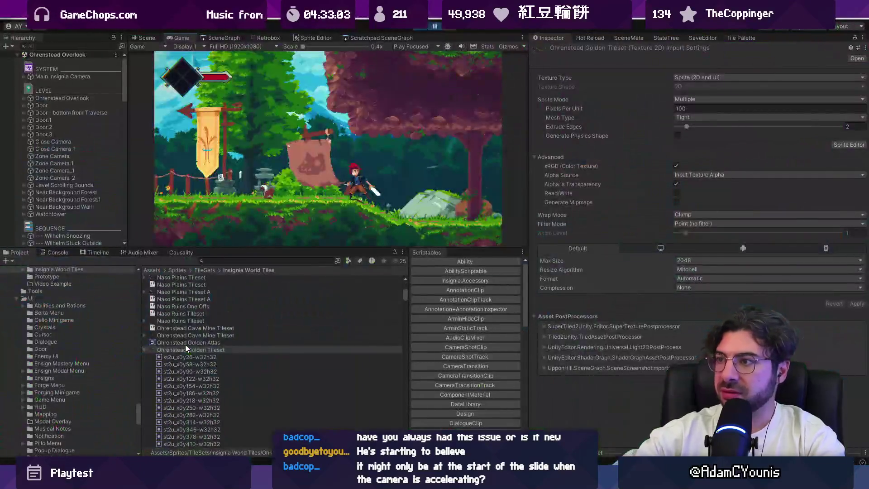
pyautogui.hotkey('ctrl', 'p')
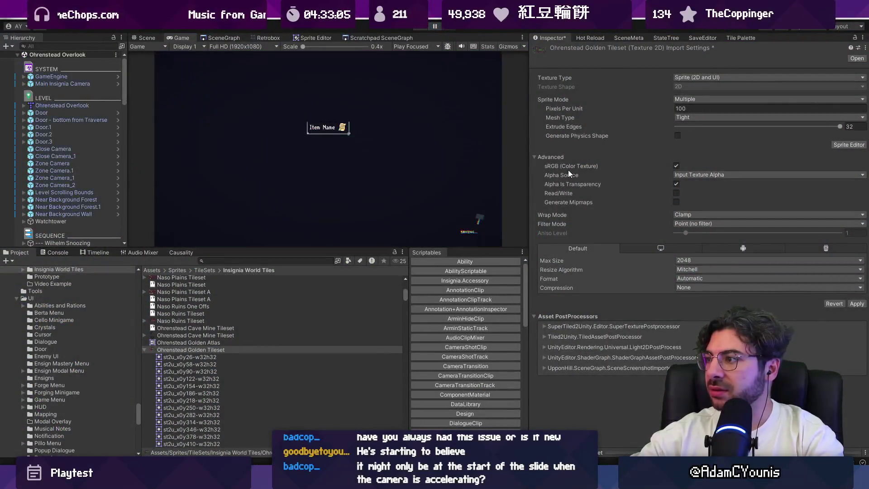
pyautogui.moveTo(702, 127); pyautogui.dragTo(697, 126)
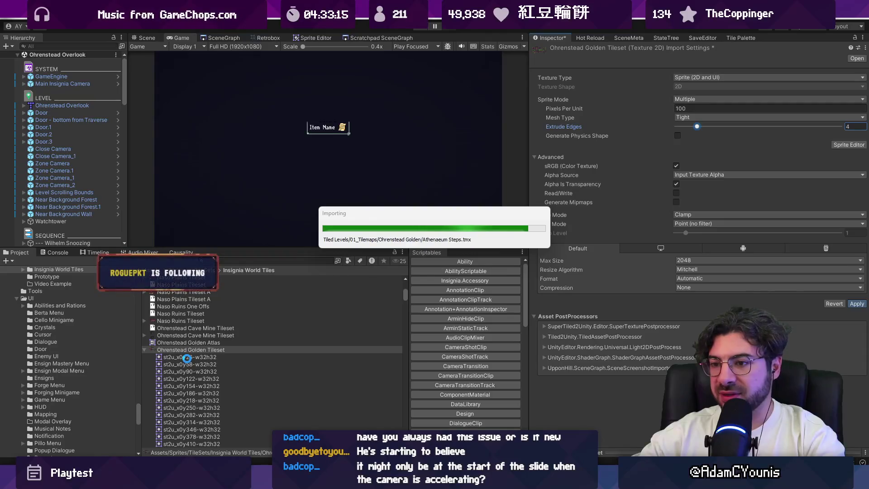
pyautogui.click(186, 357)
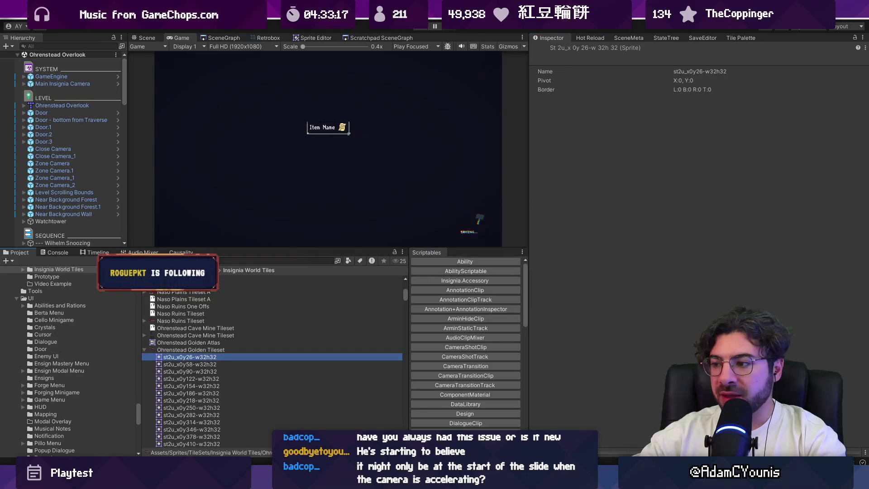
# Preview the tileset's sliced sprites one by one, then view the full tileset texture.
pyautogui.moveTo(562, 453); pyautogui.dragTo(562, 172)
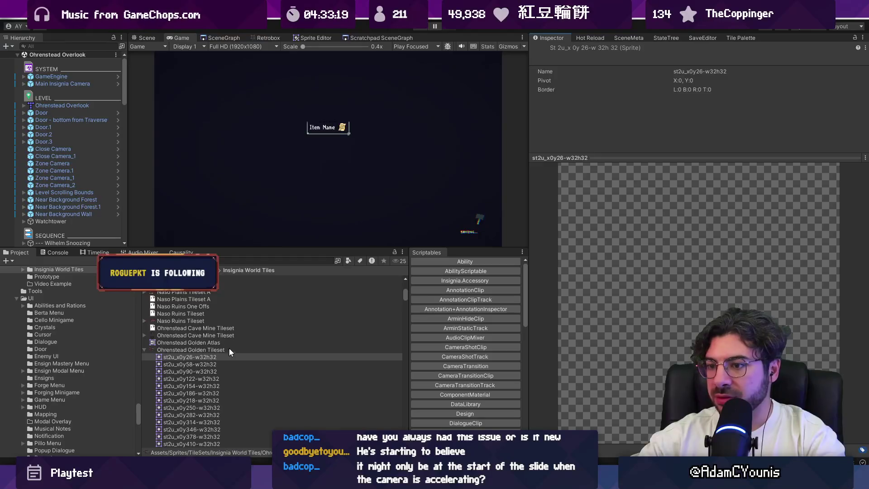
pyautogui.click(211, 364)
pyautogui.press('Down')
pyautogui.press('Down')
pyautogui.press('Down')
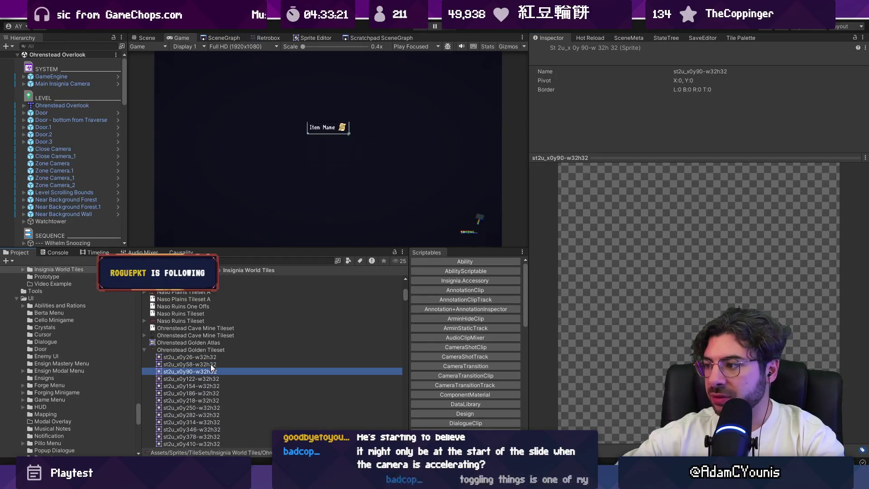
pyautogui.press('Down')
pyautogui.press('Down')
pyautogui.press('Down')
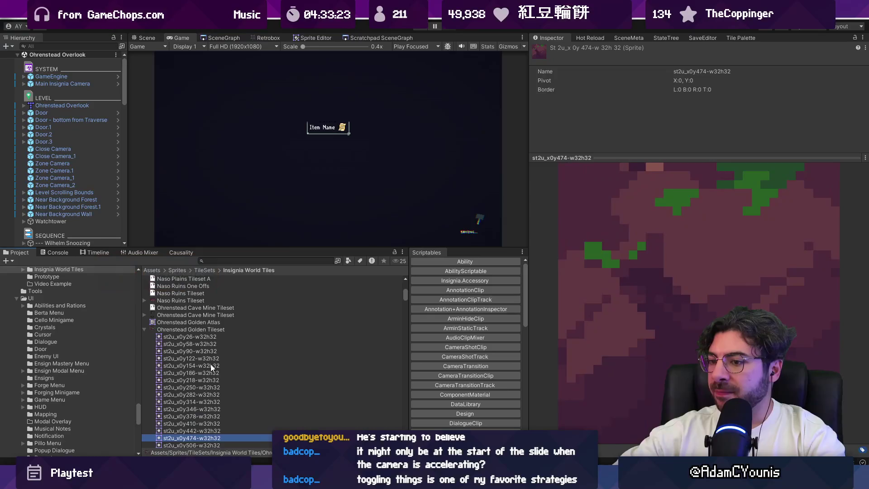
pyautogui.press('Down')
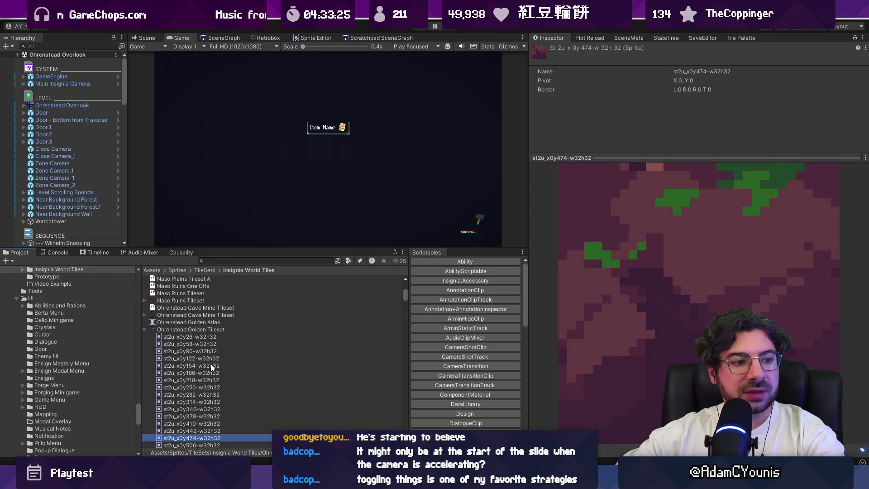
pyautogui.press('Down')
pyautogui.press('Down')
pyautogui.press('Down')
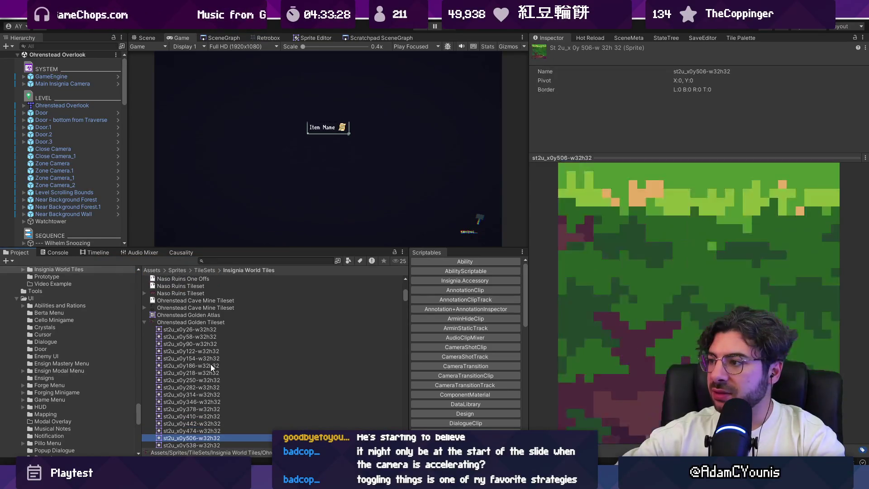
pyautogui.press('Down')
pyautogui.press('Down')
pyautogui.press('Down')
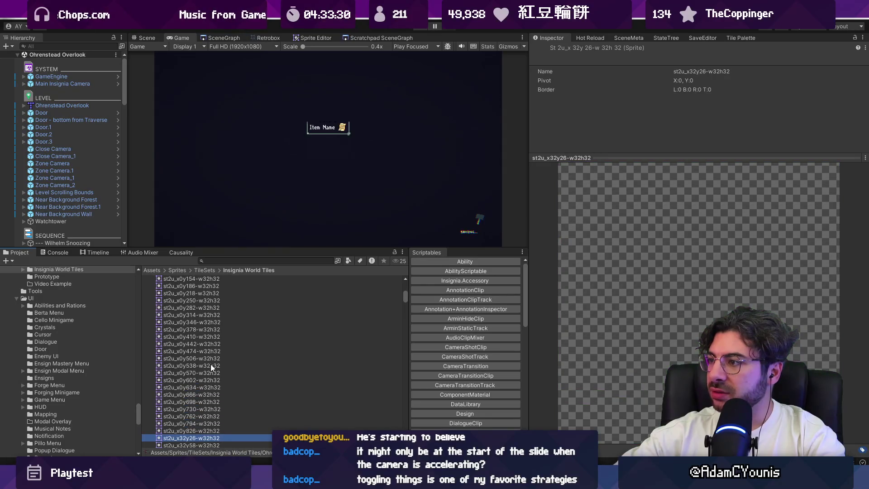
pyautogui.press('Down')
pyautogui.press('Down')
pyautogui.press('Down')
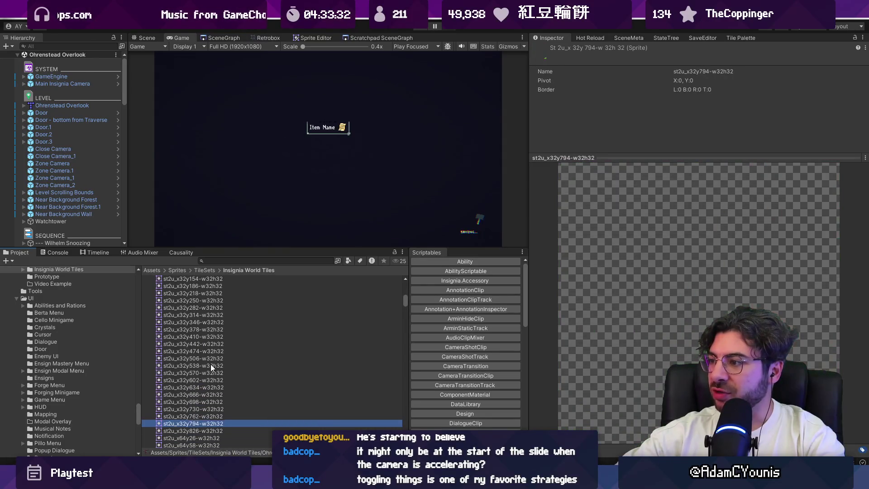
pyautogui.press('Down')
pyautogui.press('Down')
pyautogui.press('Down')
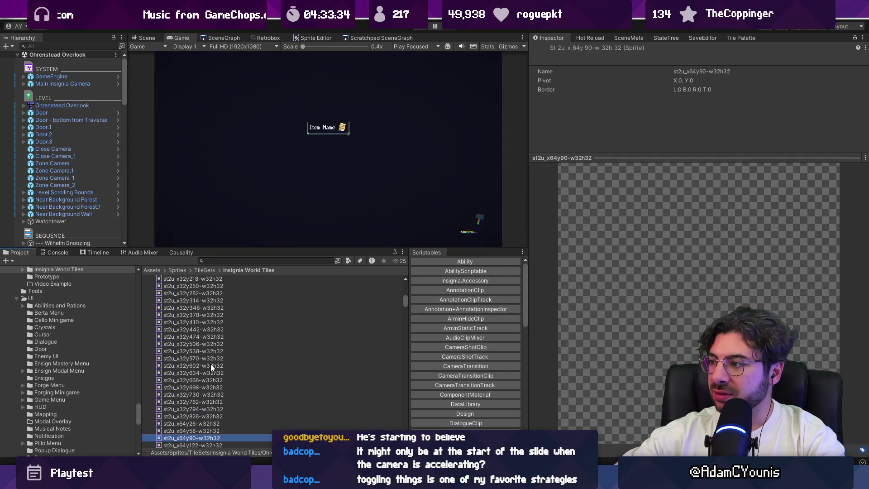
pyautogui.press('Down')
pyautogui.press('Down')
pyautogui.press('Down')
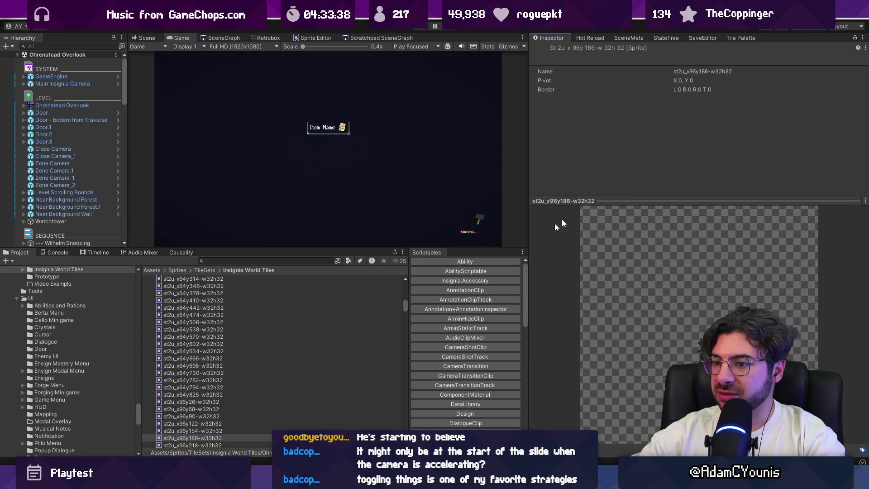
pyautogui.scroll(20, 161, 350)
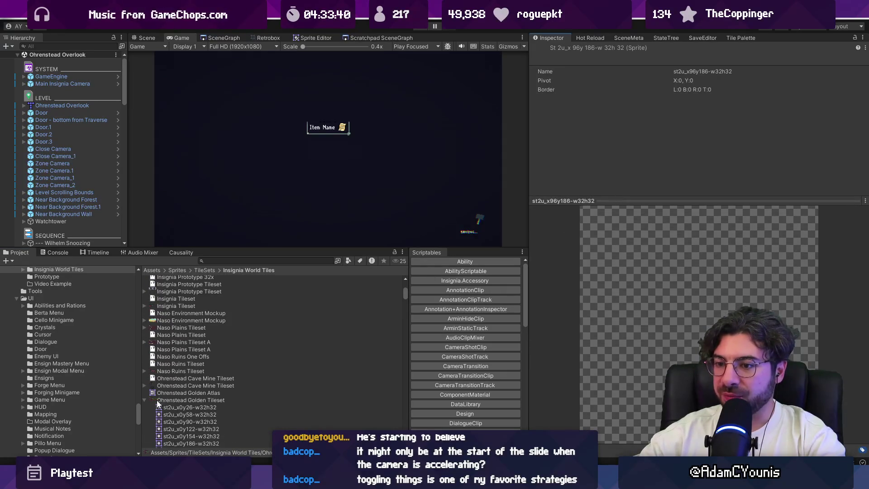
pyautogui.click(157, 401)
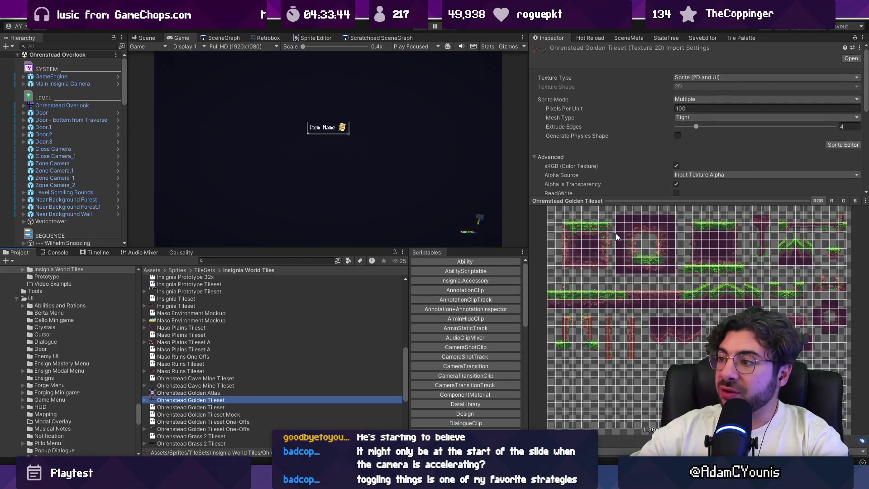
pyautogui.moveTo(626, 201); pyautogui.dragTo(627, 134)
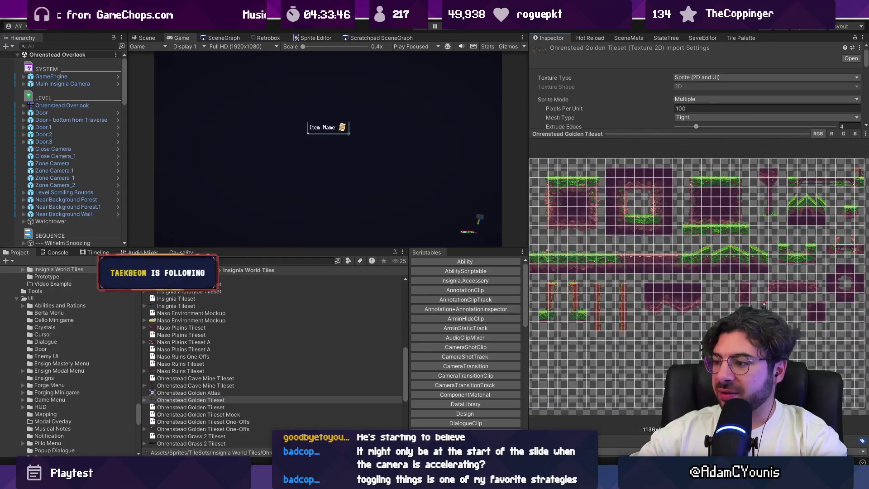
# Search Everything for 'golden tileset.a' and pick the .aseprite result.
pyautogui.hotkey('alt', 'Tab')
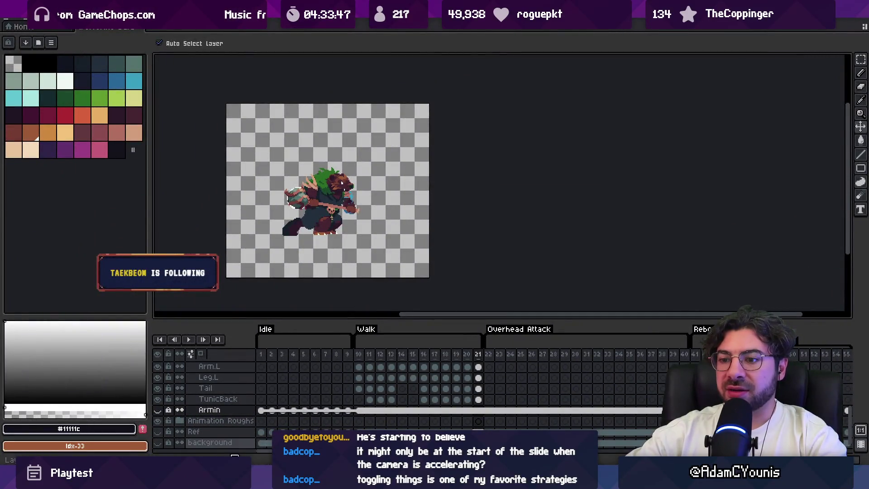
pyautogui.hotkey('alt', 'Tab')
pyautogui.write('go')
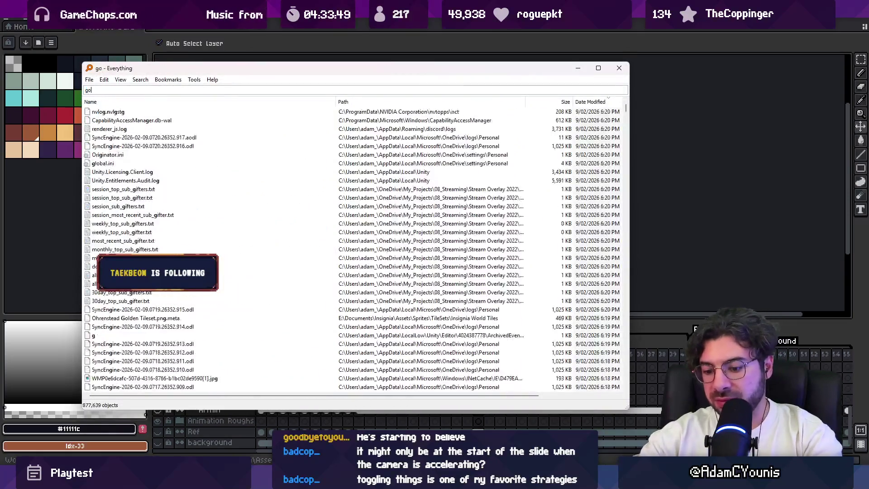
pyautogui.write('lden tileset.')
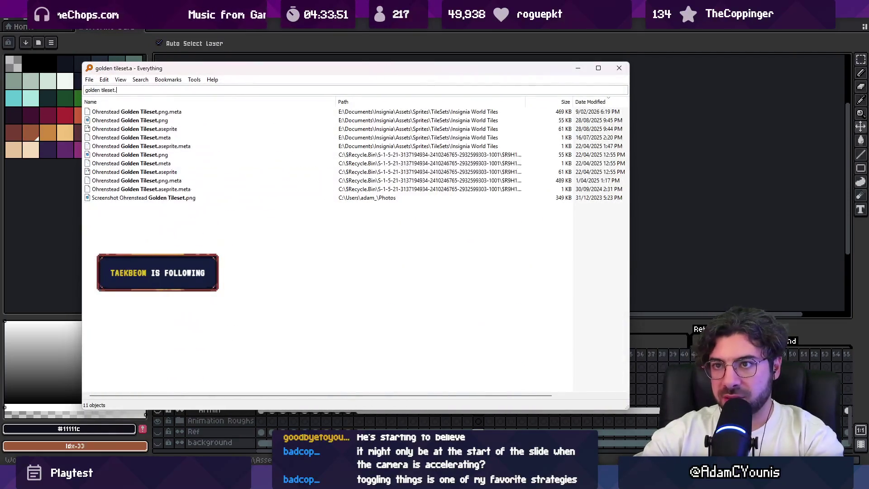
pyautogui.write('a')
pyautogui.press('Down')
# Open the Golden Tileset in Aseprite and sample the tile's dark purple fill colour.
pyautogui.press('Return')
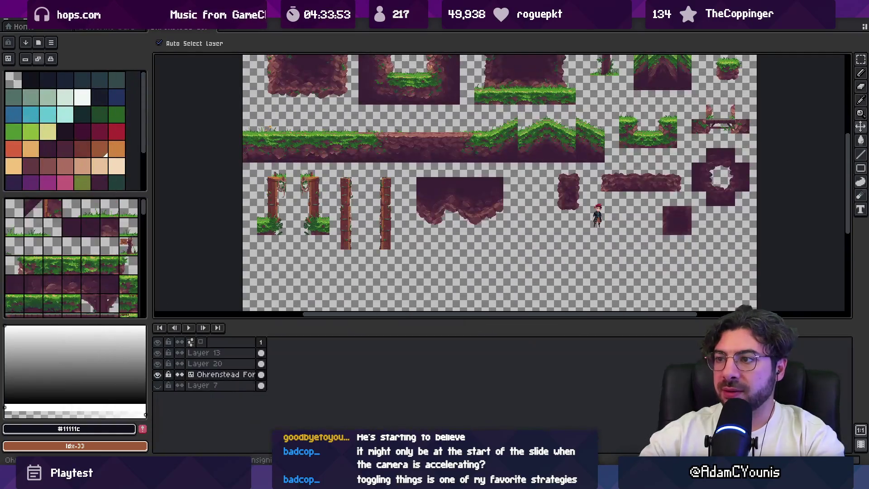
pyautogui.scroll(3, 413, 203)
pyautogui.scroll(3, 363, 153)
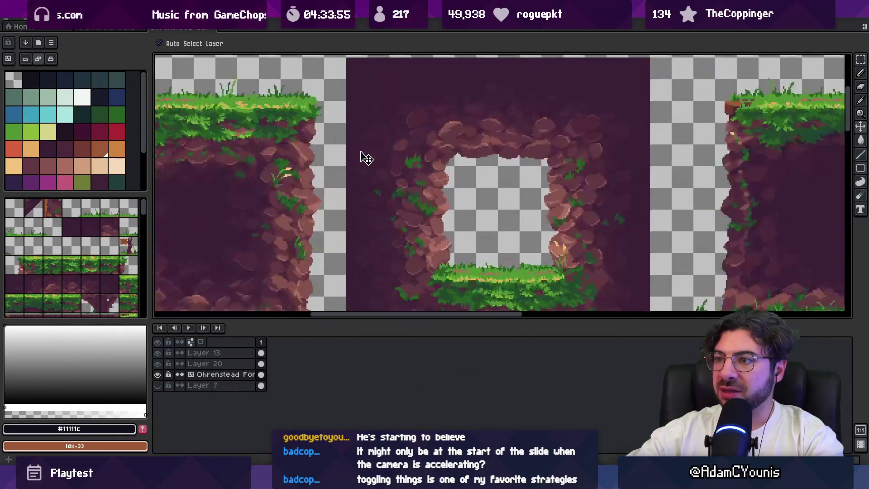
pyautogui.scroll(-1, 348, 151)
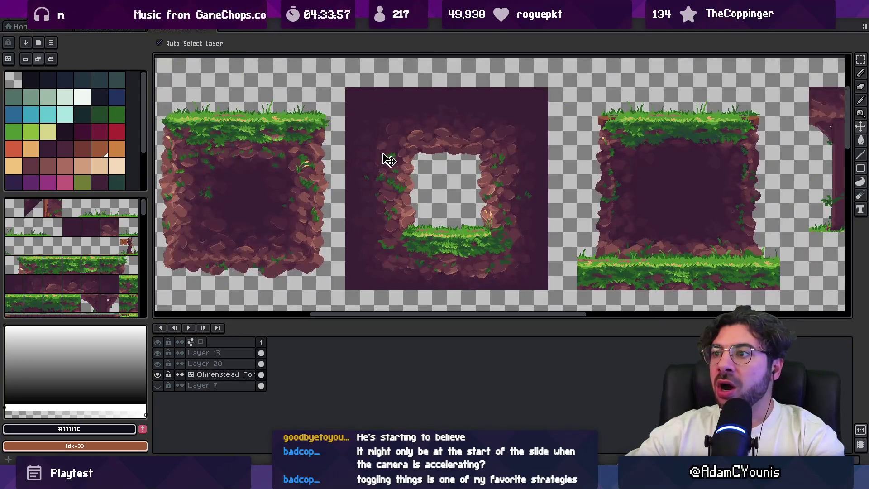
pyautogui.hscroll(1, 358, 152)
pyautogui.press('i')
pyautogui.keyDown('alt'); pyautogui.click(325, 94); pyautogui.keyUp('alt')
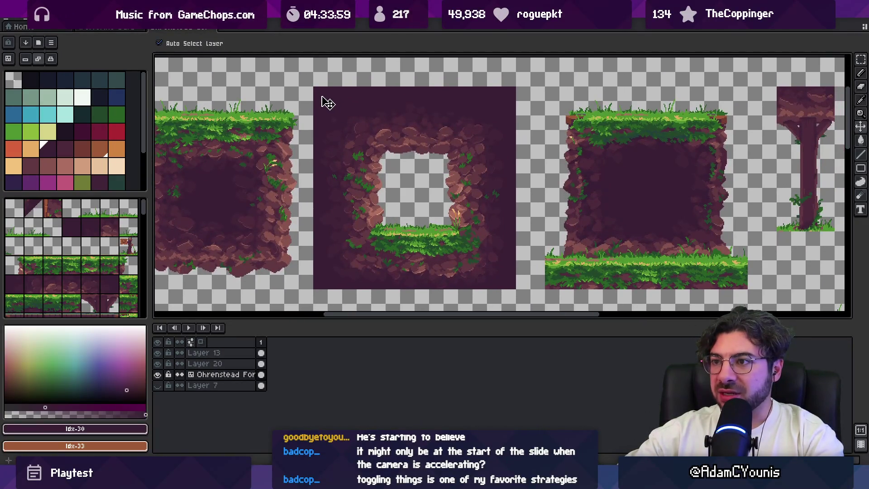
# Select the middle square-hole tile, grow its purple fill with an Outline, then deselect.
pyautogui.press('m')
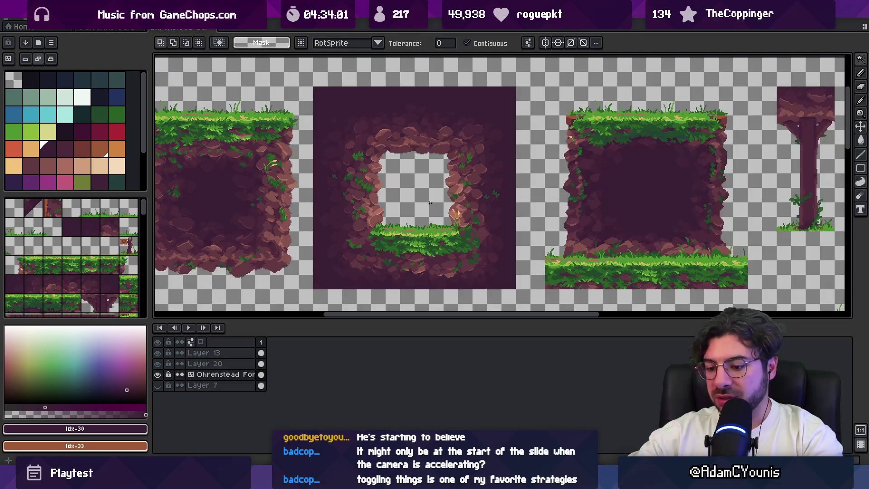
pyautogui.moveTo(304, 76); pyautogui.dragTo(530, 305)
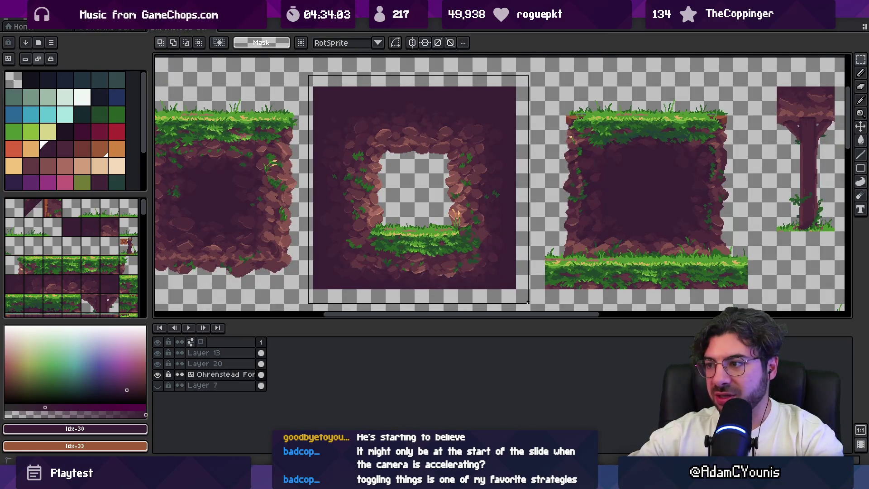
pyautogui.hotkey('shift', 'o')
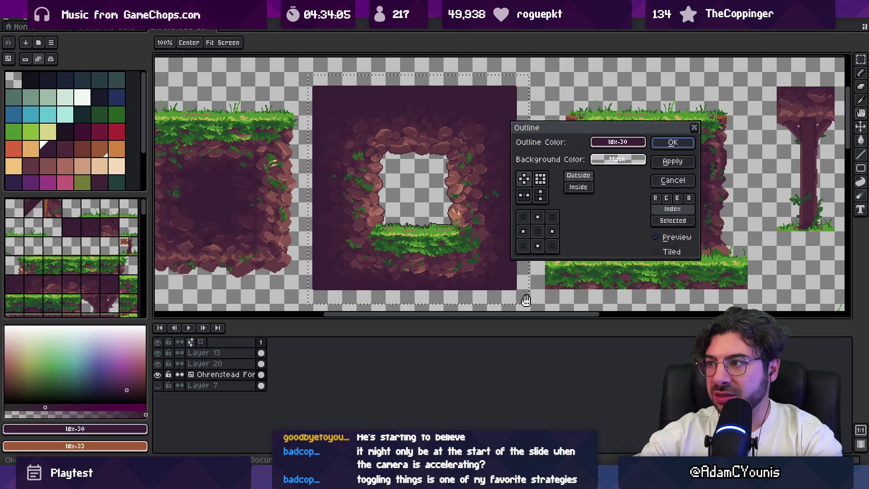
pyautogui.press('Return')
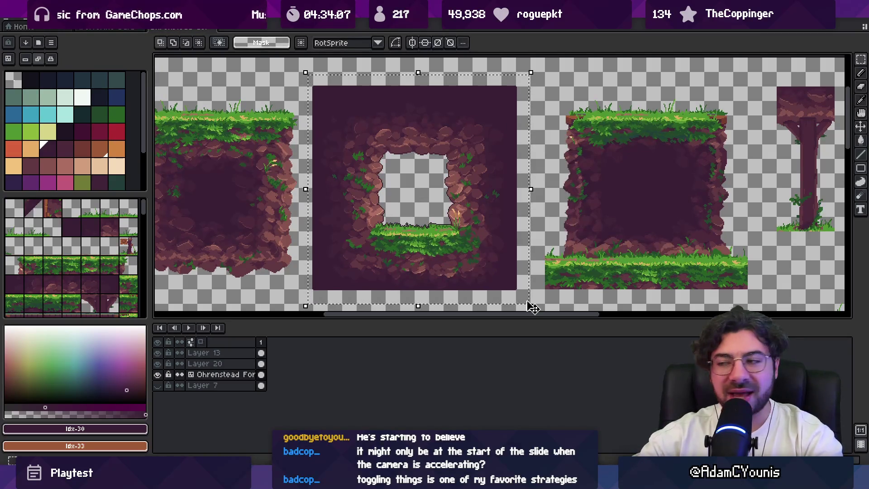
pyautogui.scroll(-2, 434, 213)
pyautogui.scroll(3, 438, 210)
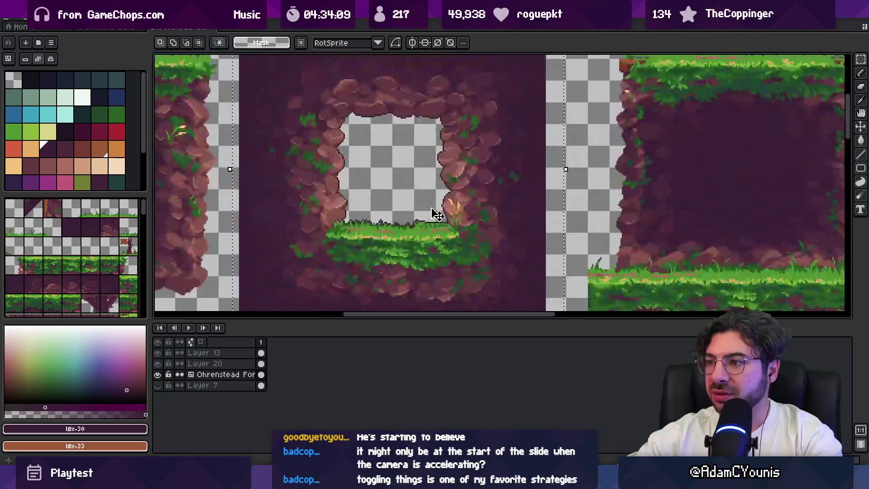
pyautogui.scroll(-1, 425, 220)
pyautogui.hotkey('ctrl', 'd')
pyautogui.scroll(-2, 306, 97)
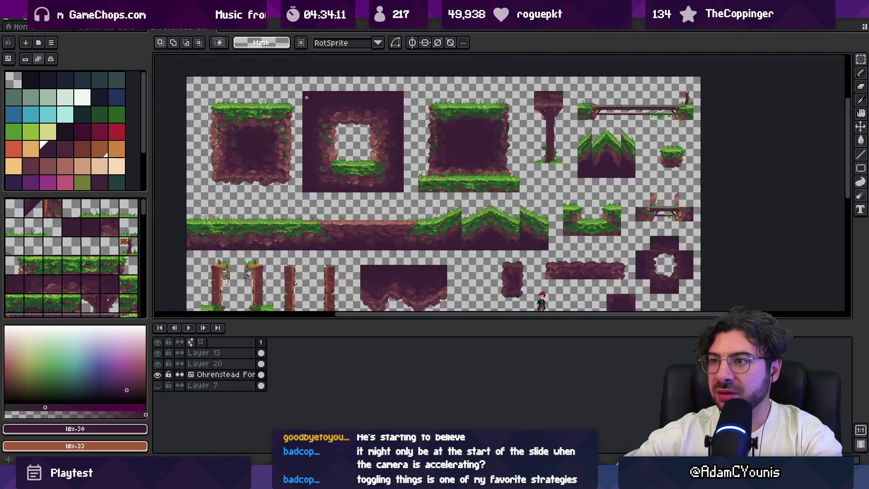
pyautogui.press('q')
pyautogui.scroll(2, 312, 97)
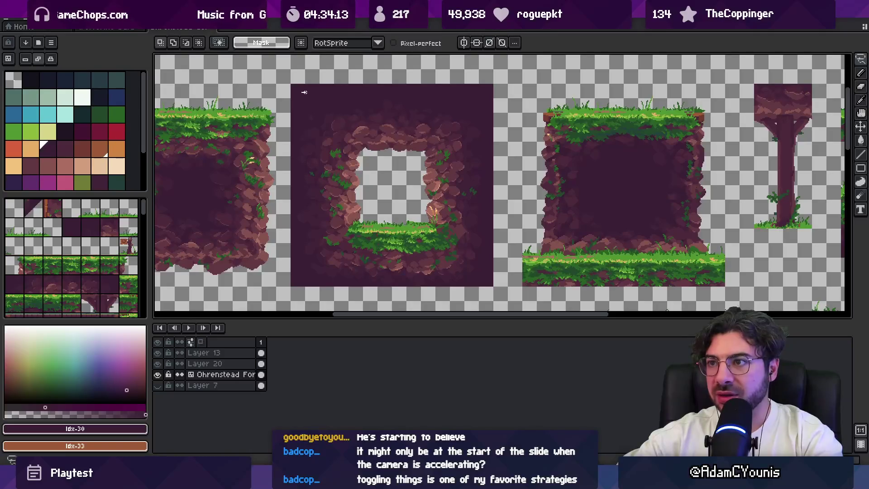
# Try a lasso around the cave tile, then enclose it with a rectangular selection instead.
pyautogui.moveTo(304, 92); pyautogui.dragTo(462, 97)
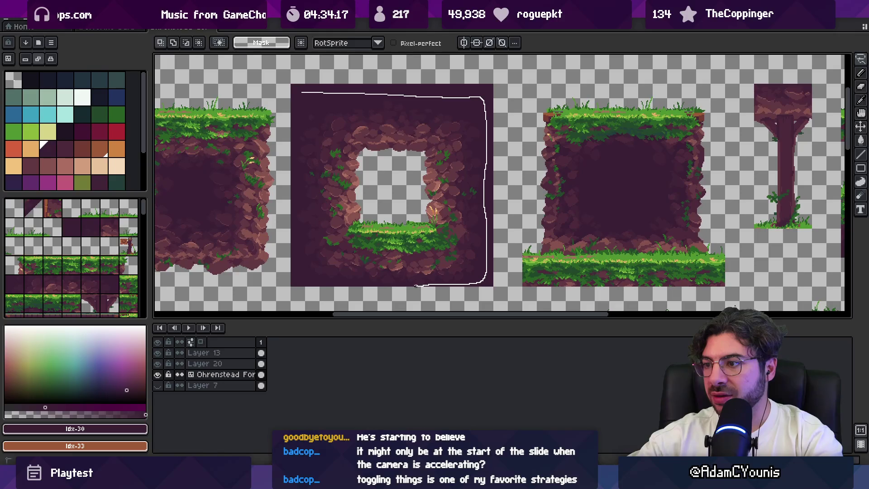
pyautogui.moveTo(328, 281)
pyautogui.mouseDown()
pyautogui.moveTo(300, 283)
pyautogui.moveTo(297, 136)
pyautogui.mouseUp()
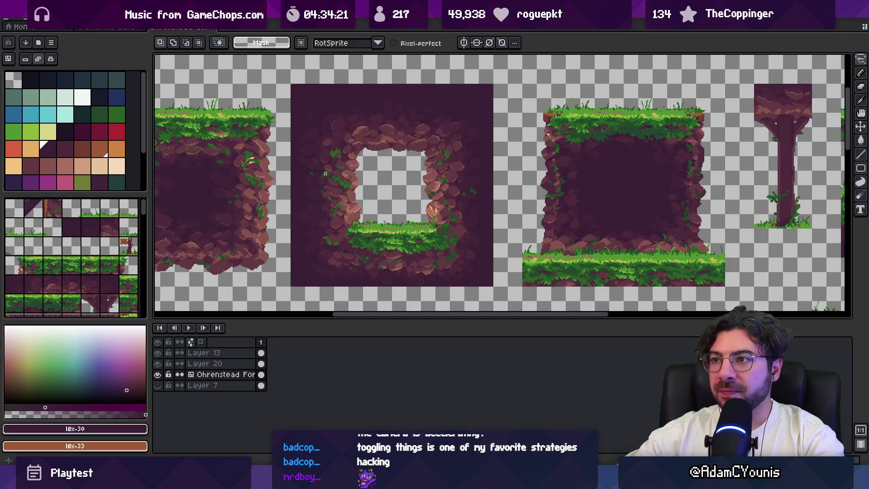
pyautogui.press('m')
pyautogui.moveTo(291, 74); pyautogui.dragTo(509, 294)
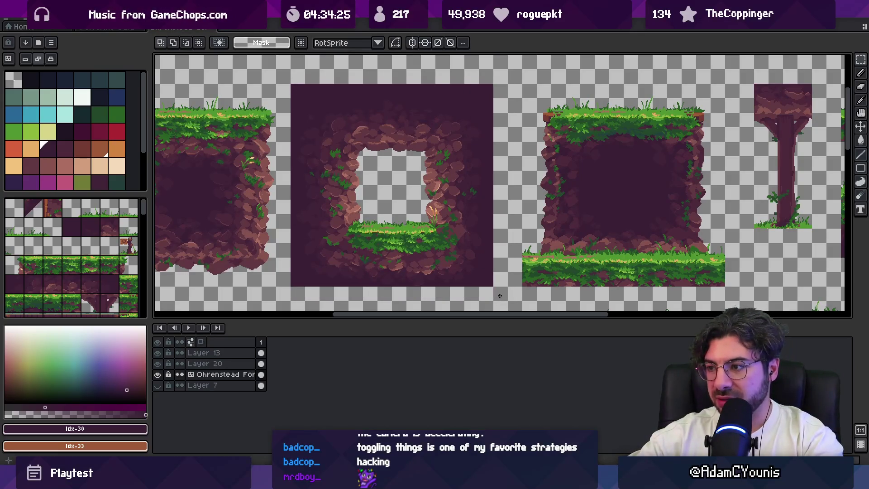
pyautogui.moveTo(502, 297)
pyautogui.mouseDown()
pyautogui.moveTo(324, 136)
pyautogui.moveTo(289, 75)
pyautogui.mouseUp()
pyautogui.scroll(3, 288, 76)
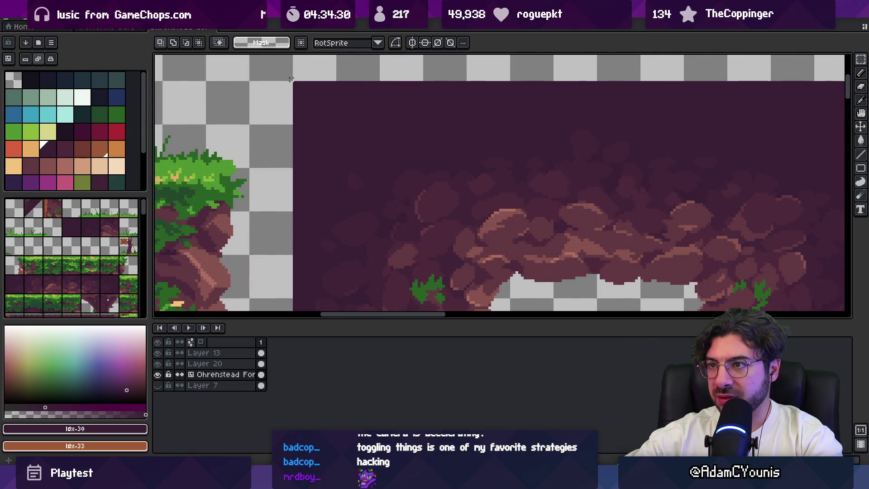
pyautogui.moveTo(289, 76)
pyautogui.mouseDown()
pyautogui.moveTo(392, 167)
pyautogui.moveTo(847, 312)
pyautogui.moveTo(725, 251)
pyautogui.moveTo(731, 263)
pyautogui.mouseUp()
pyautogui.press('g')
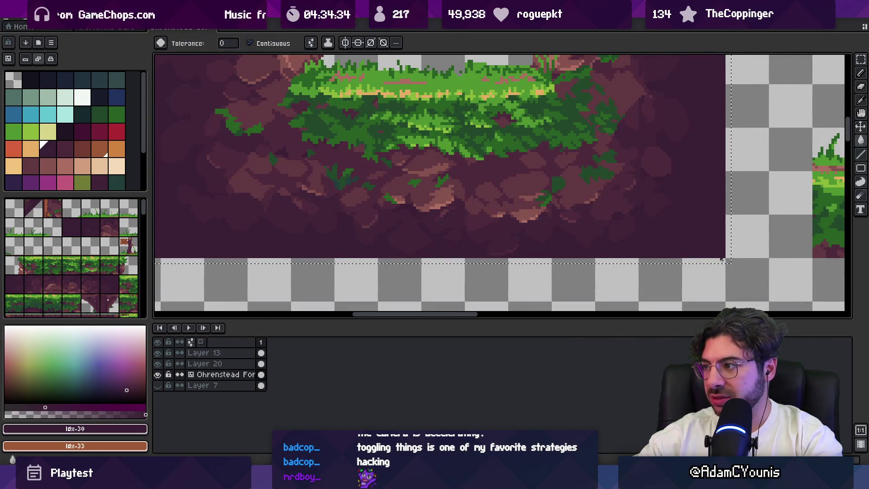
pyautogui.scroll(-3, 660, 219)
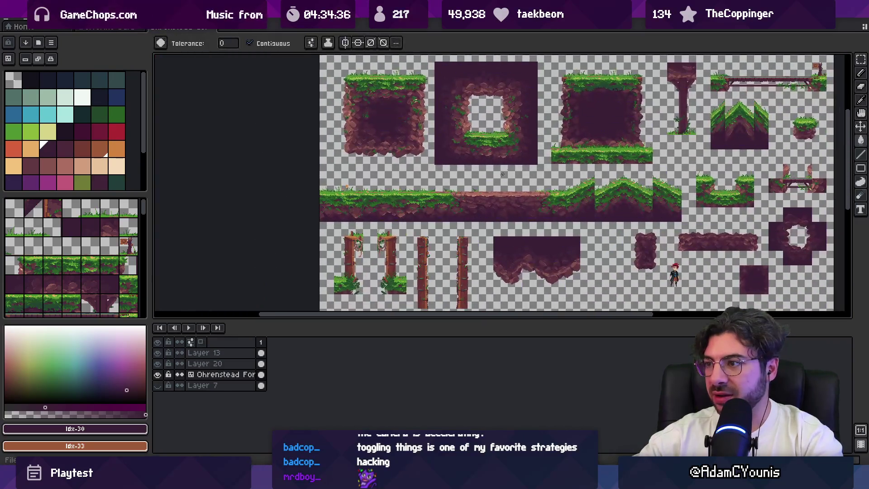
# With a 1px brush, paint a dark line along the rock rectangle's top edge.
pyautogui.scroll(2, 413, 211)
pyautogui.scroll(-3, 417, 181)
pyautogui.press('b')
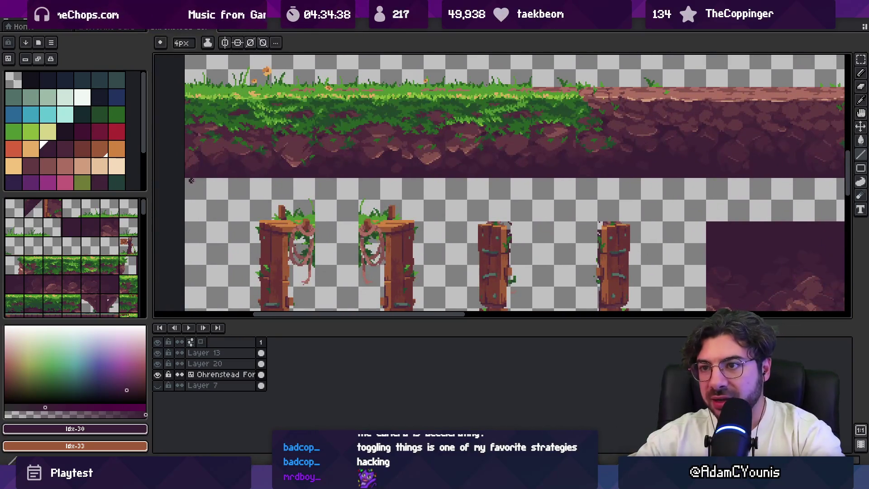
pyautogui.press('-')
pyautogui.press('-')
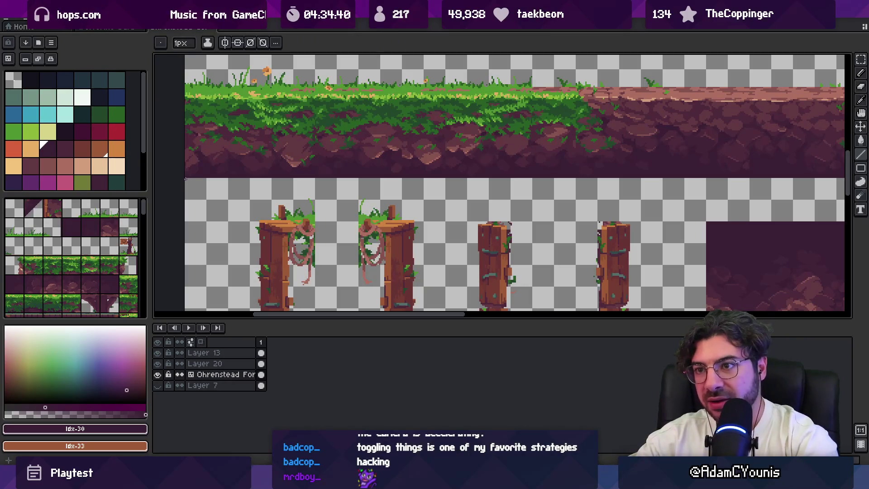
pyautogui.hscroll(5, 664, 171)
pyautogui.hscroll(5, 664, 171)
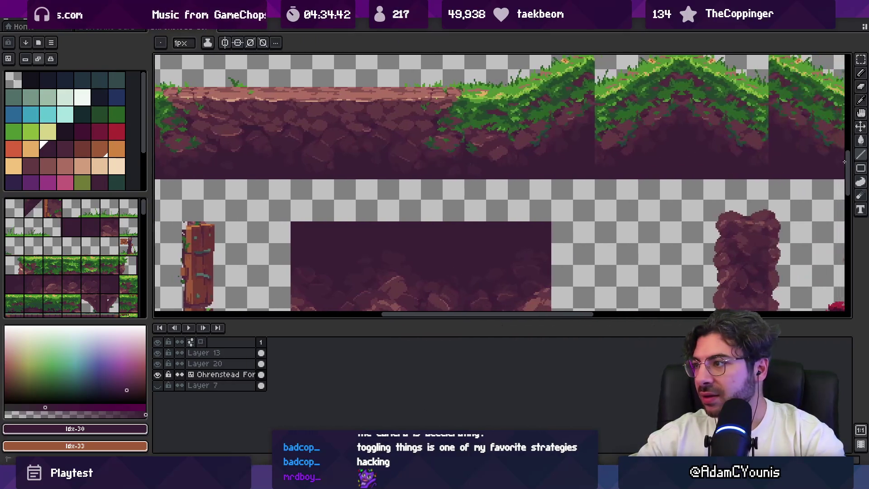
pyautogui.scroll(-2, 658, 166)
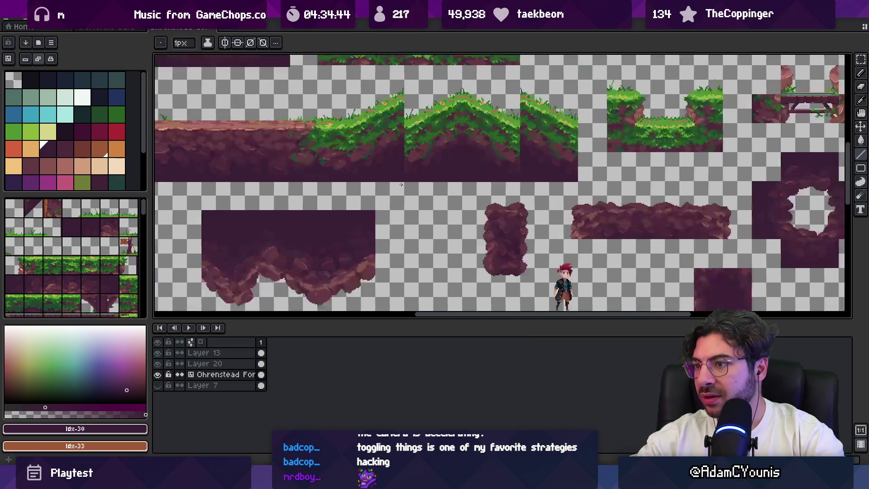
pyautogui.scroll(-3, 485, 190)
pyautogui.scroll(2, 311, 214)
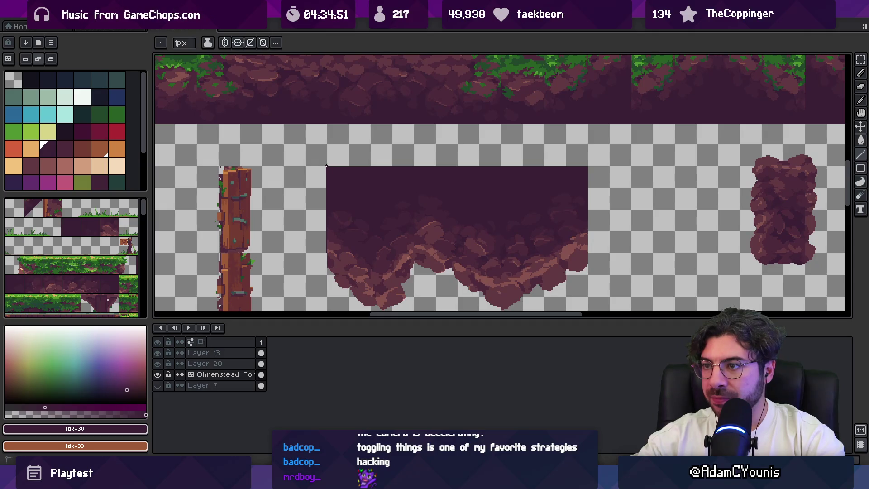
pyautogui.moveTo(327, 166); pyautogui.dragTo(527, 165)
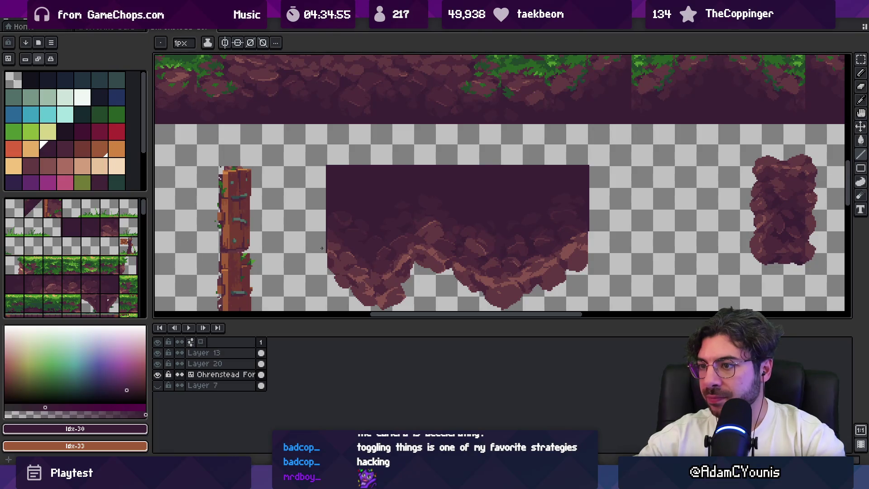
# Switch to the pixel-perfect pencil, select the dark rock area by colour, then deselect.
pyautogui.press('b')
pyautogui.scroll(2, 329, 236)
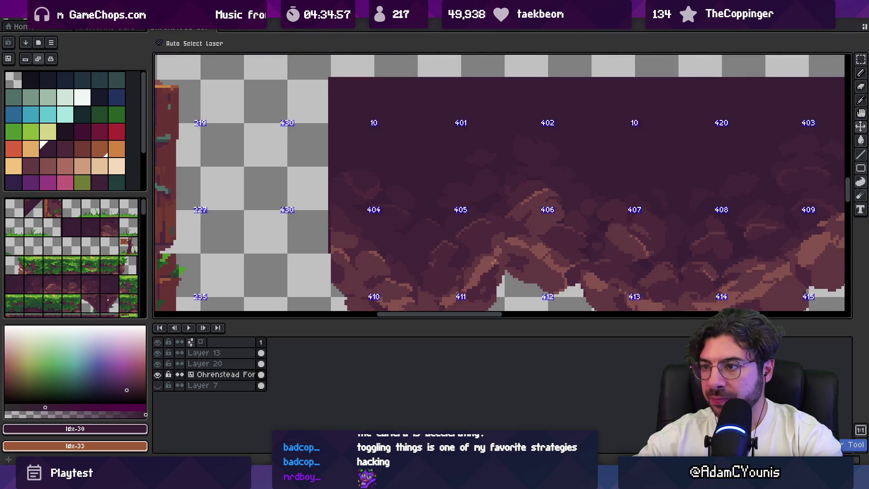
pyautogui.scroll(-3, 326, 227)
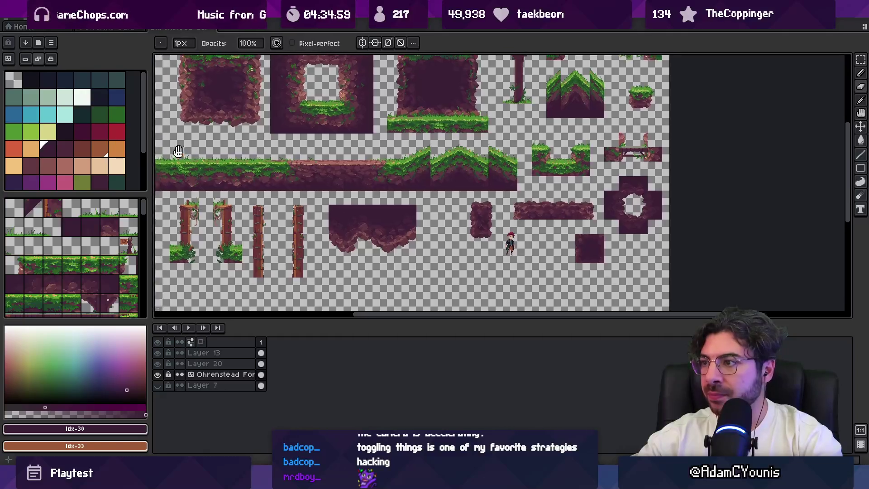
pyautogui.scroll(4, 361, 212)
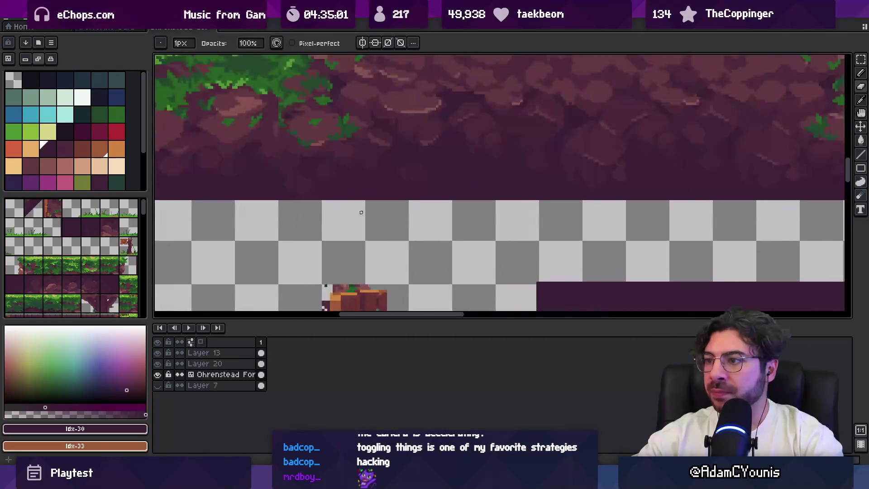
pyautogui.press('w')
pyautogui.click(383, 196)
pyautogui.hotkey('ctrl', 'd')
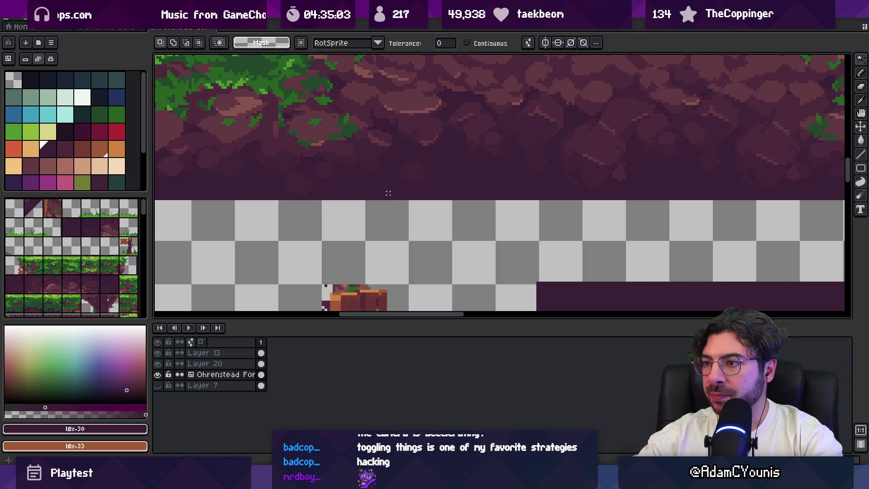
# Open the tileset layer's Layer Properties and close them without changes.
pyautogui.press('v')
pyautogui.doubleClick(222, 374)
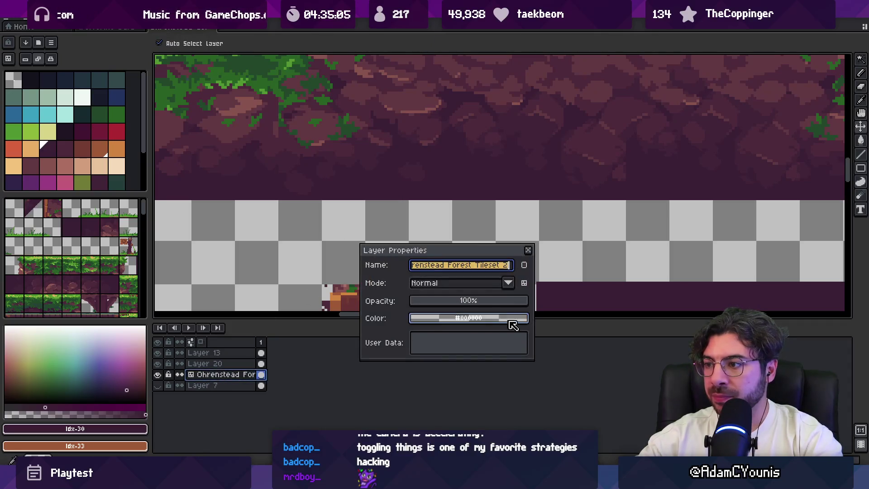
pyautogui.click(528, 250)
pyautogui.scroll(-3, 479, 247)
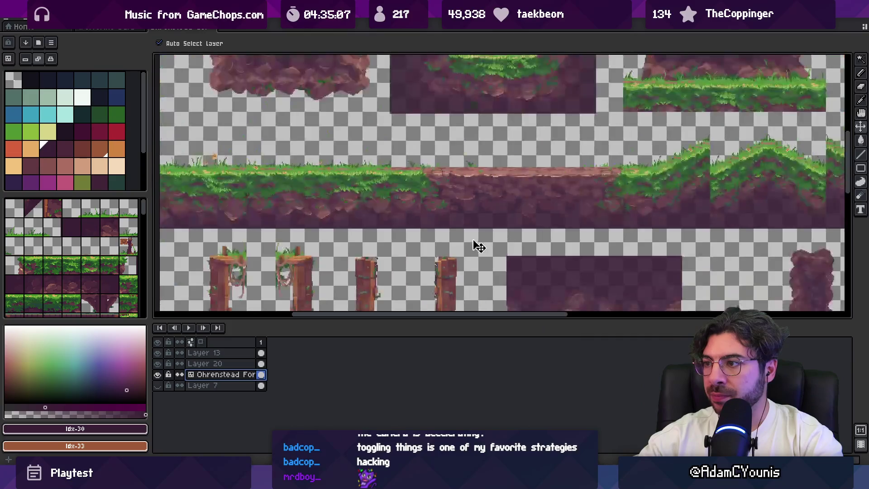
pyautogui.scroll(-3, 479, 247)
pyautogui.scroll(5, 476, 186)
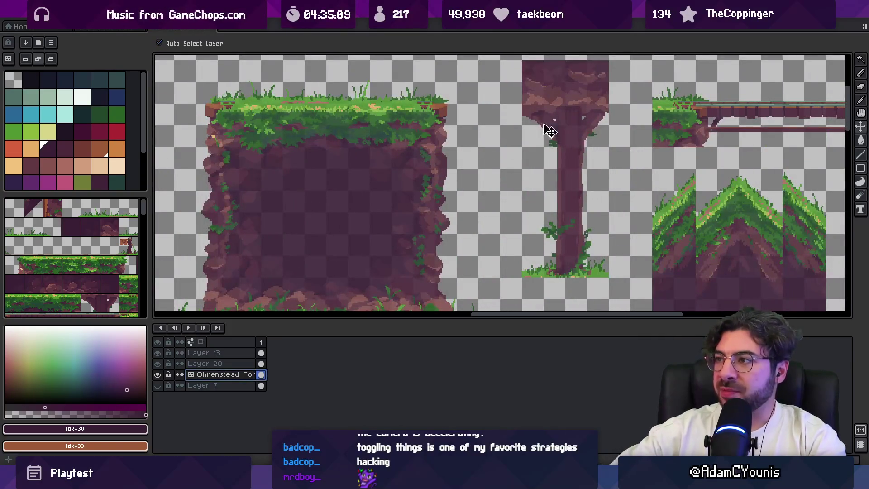
pyautogui.scroll(-5, 549, 131)
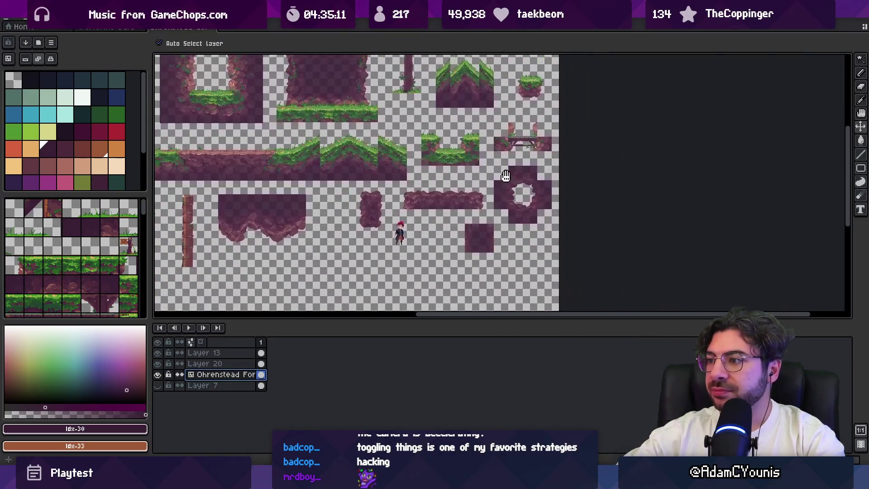
pyautogui.scroll(2, 505, 176)
# Draw a dark pixel column along the right edge of the ring-hole rock tile to close its seam.
pyautogui.moveTo(549, 223); pyautogui.dragTo(524, 210)
pyautogui.scroll(2, 459, 257)
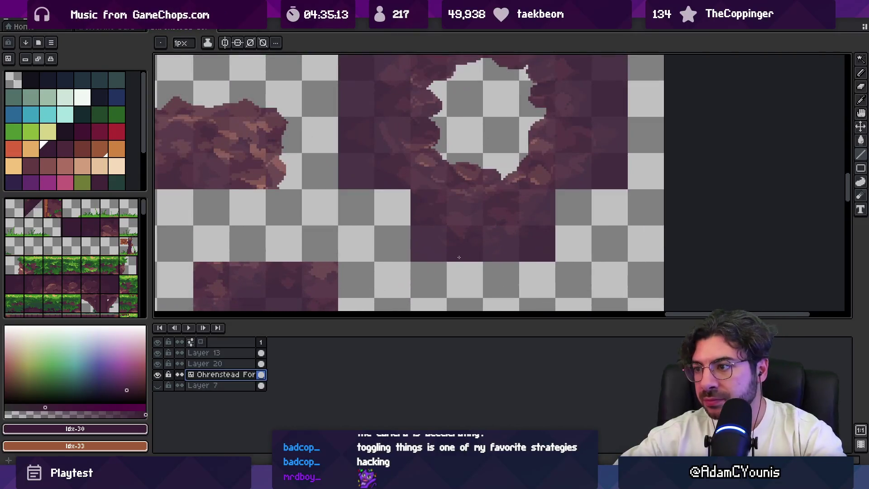
pyautogui.scroll(-3, 397, 221)
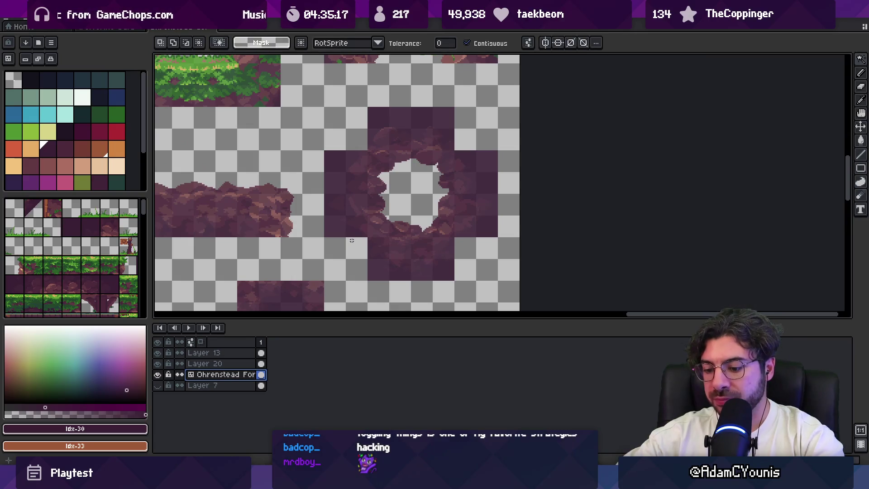
pyautogui.scroll(1, 372, 256)
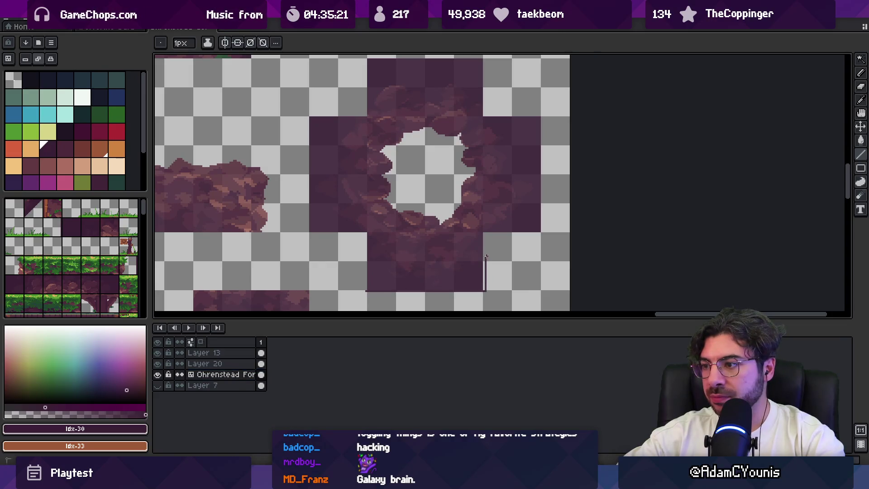
pyautogui.moveTo(483, 290); pyautogui.dragTo(484, 241)
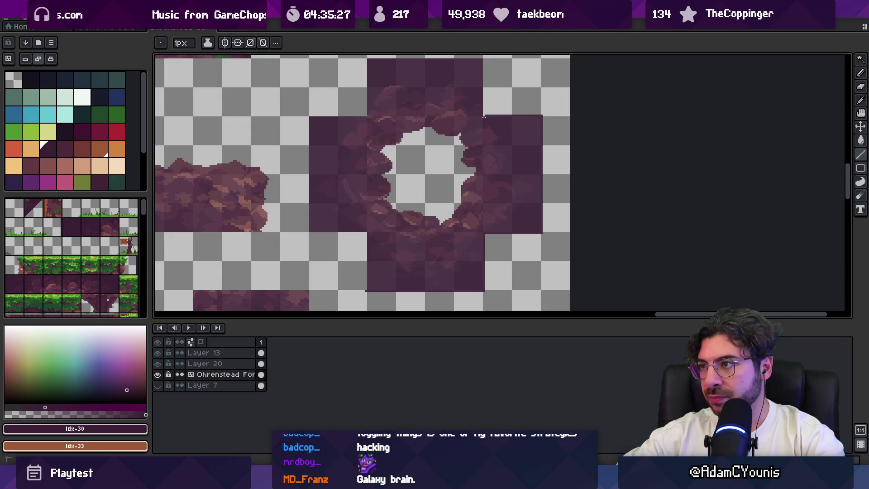
pyautogui.scroll(1, 464, 56)
pyautogui.moveTo(483, 116)
pyautogui.mouseDown()
pyautogui.moveTo(483, 87)
pyautogui.moveTo(373, 69)
pyautogui.mouseUp()
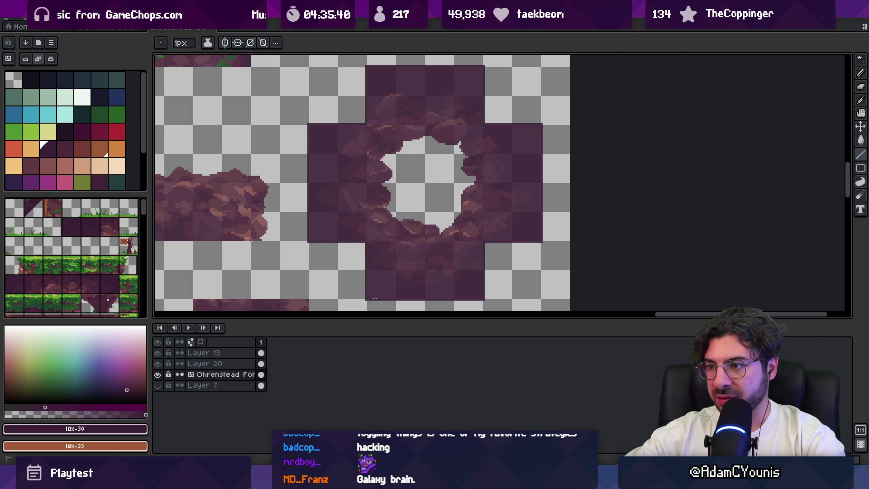
# Export the tileset sheet as an image.
pyautogui.scroll(-2, 375, 299)
pyautogui.scroll(3, 353, 229)
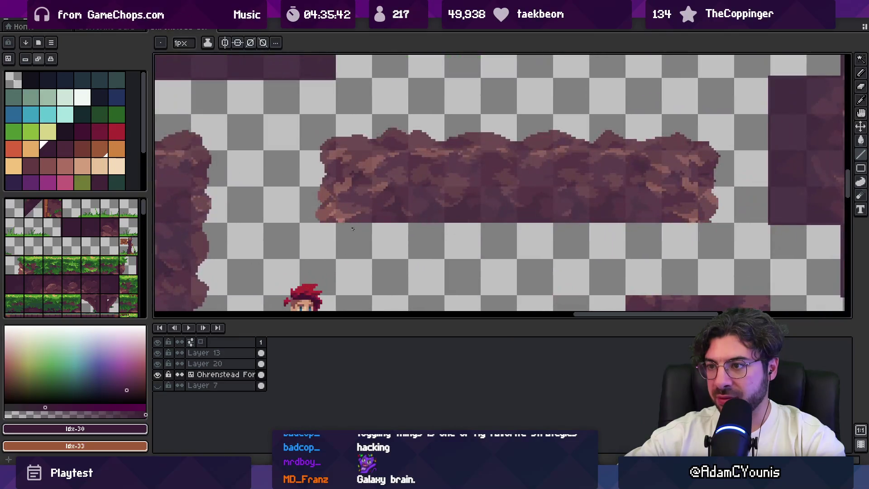
pyautogui.scroll(-3, 432, 219)
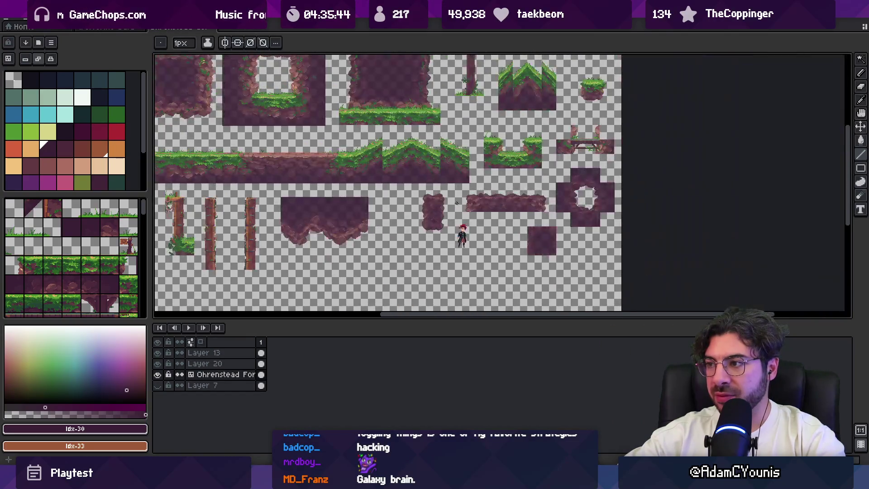
pyautogui.scroll(3, 549, 243)
pyautogui.scroll(-3, 550, 244)
pyautogui.scroll(1, 527, 286)
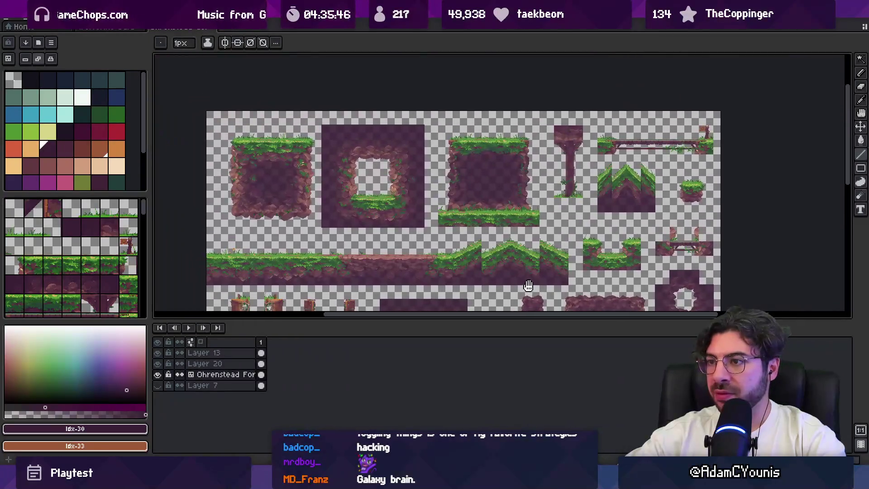
pyautogui.scroll(2, 444, 218)
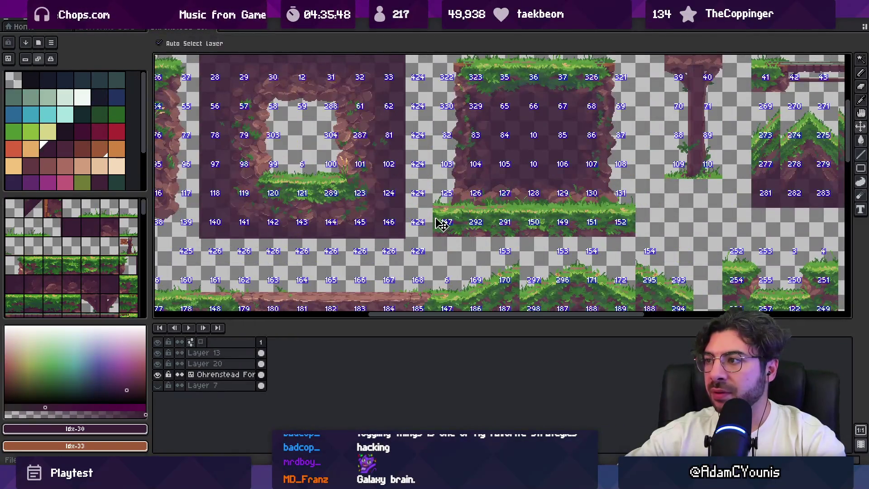
pyautogui.hotkey('ctrl', 'alt', 'shift', 's')
pyautogui.press('Return')
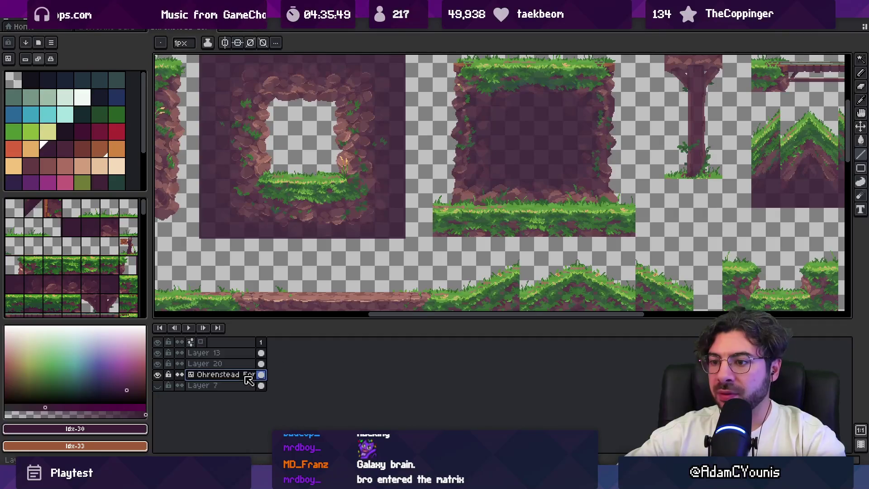
# Set the Ohrenstead layer to full opacity in its Layer Properties.
pyautogui.doubleClick(222, 374)
pyautogui.moveTo(471, 301); pyautogui.dragTo(528, 301)
pyautogui.click(527, 247)
# Try saving the .aseprite file and re-exporting, dismissing the save error messages.
pyautogui.hotkey('ctrl', 's')
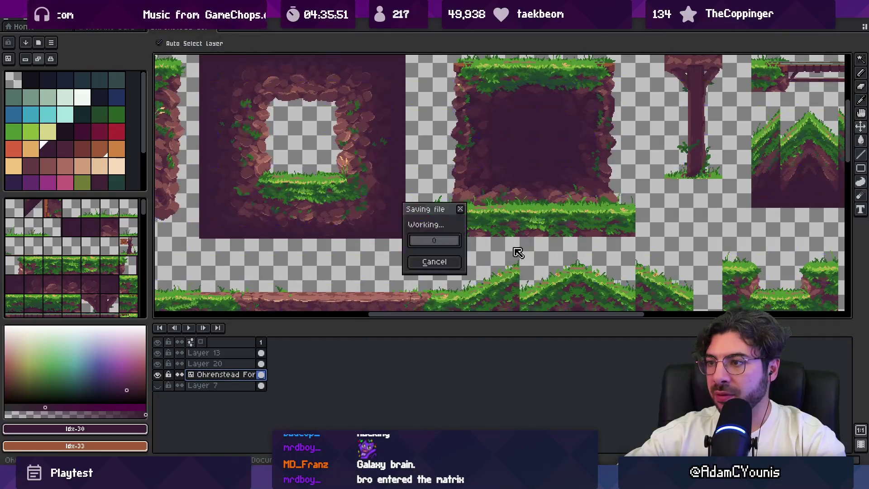
pyautogui.hotkey('ctrl', 'alt', 'shift', 's')
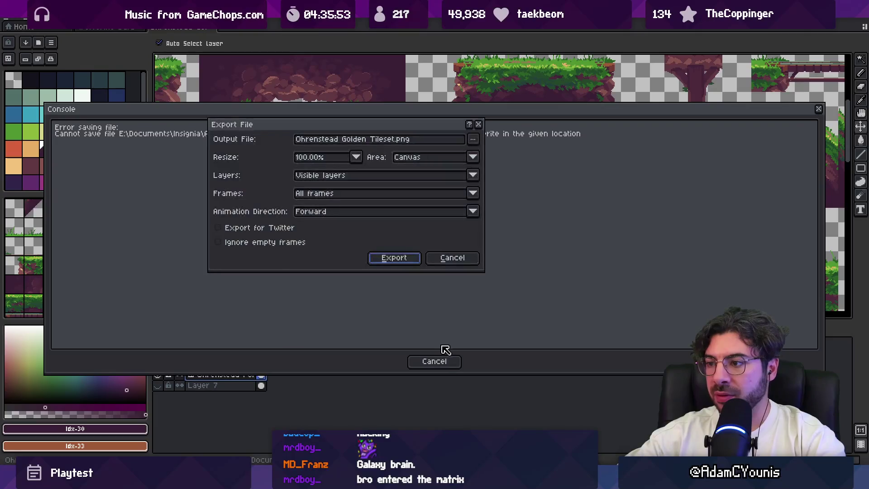
pyautogui.press('Return')
pyautogui.click(442, 362)
pyautogui.hotkey('ctrl', 's')
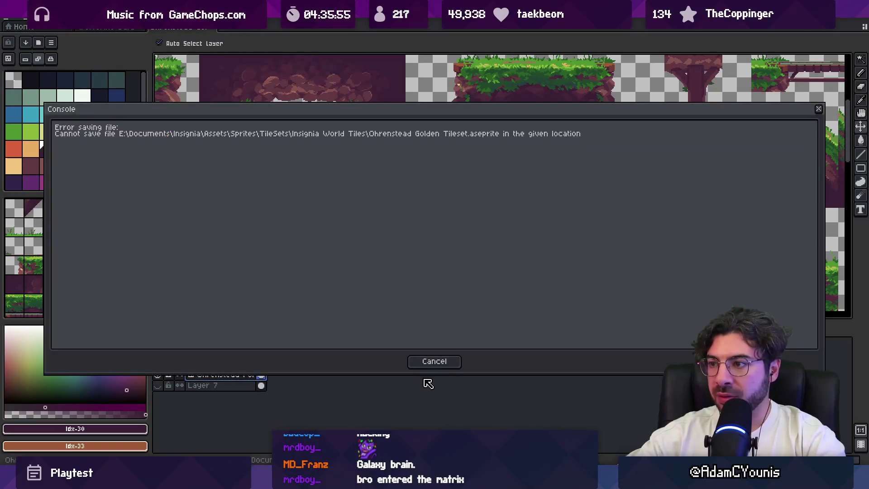
pyautogui.click(435, 359)
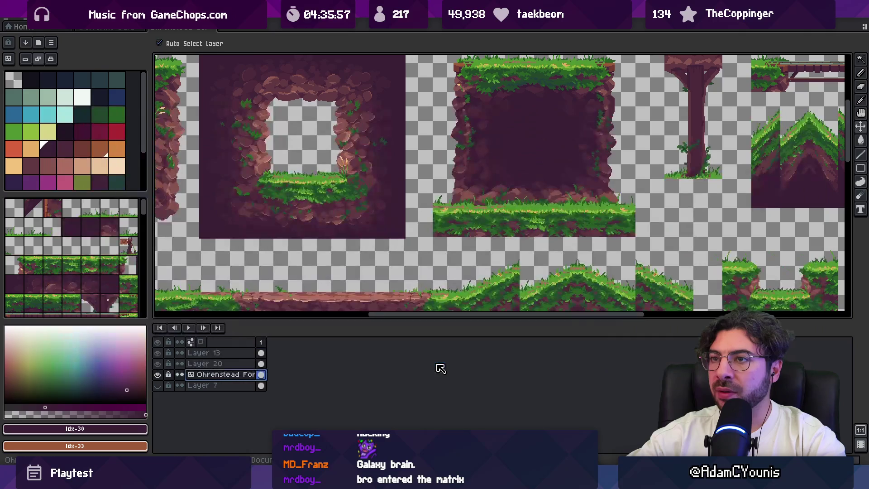
# Export the tileset again as Ohrenstead Golden Tileset.png.
pyautogui.press('w')
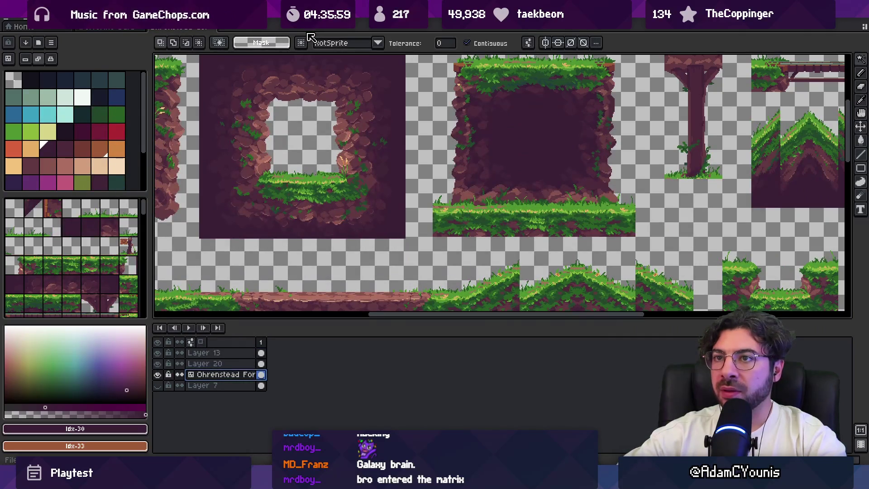
pyautogui.hotkey('ctrl', 'alt', 'shift', 's')
pyautogui.click(393, 257)
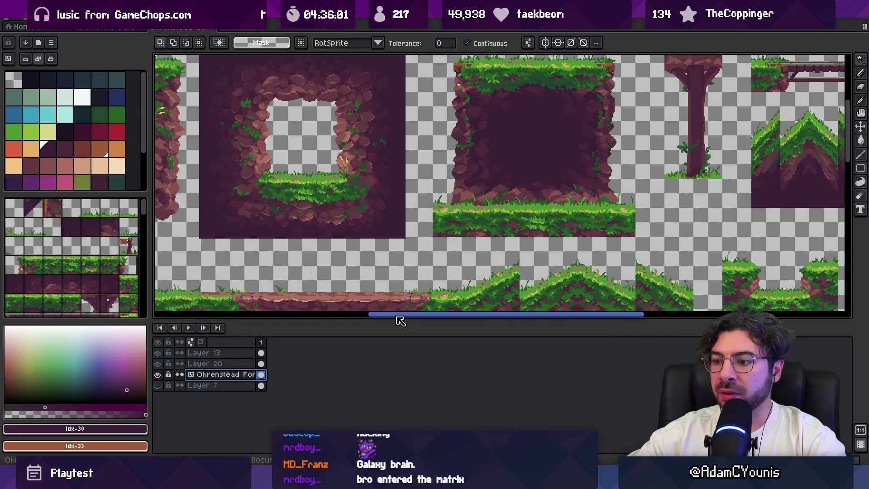
# Move from the Everything search results to the running Unity project via the taskbar previews.
pyautogui.click(293, 435)
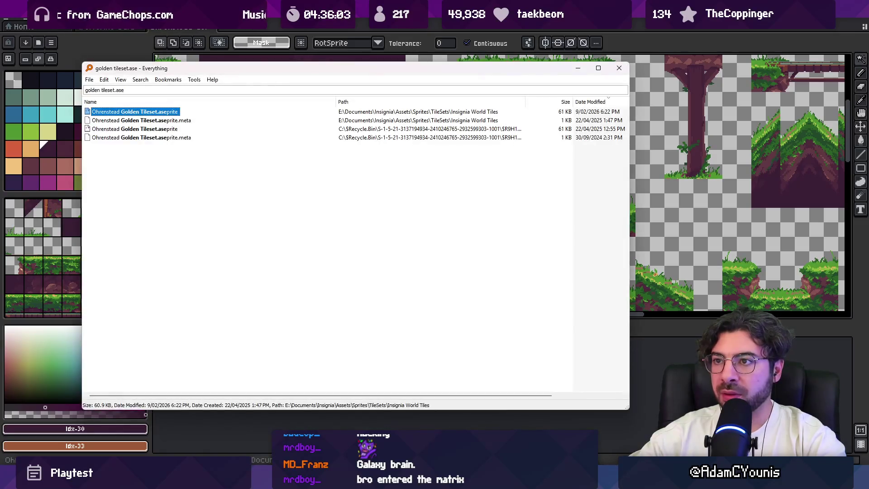
pyautogui.click(296, 475)
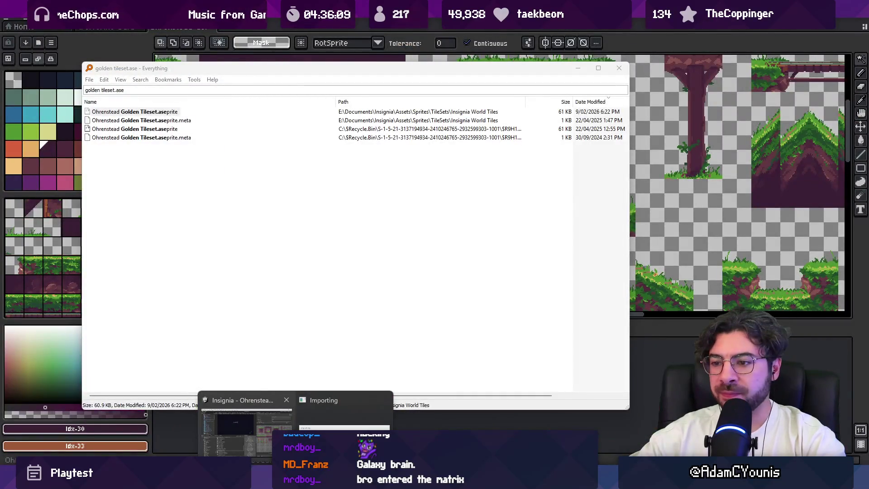
pyautogui.click(247, 432)
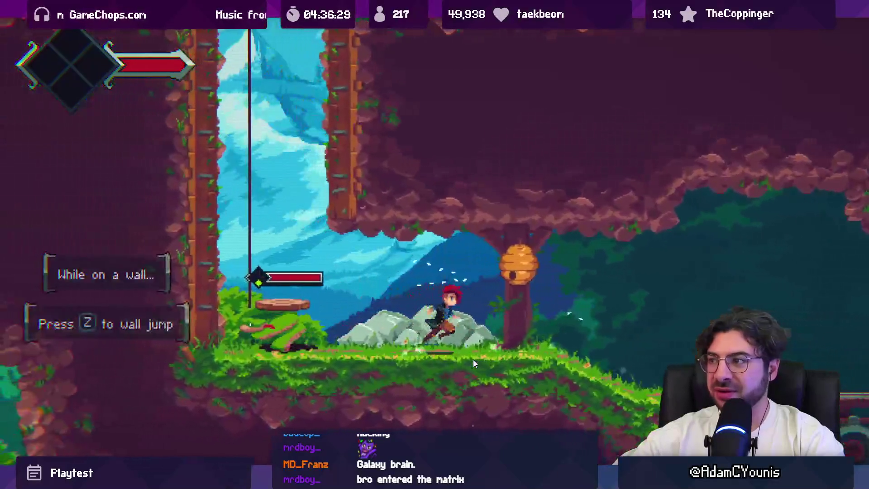
# Run left and jump toward the wall-jump cliffs to check the tiles, then stop play mode.
pyautogui.press('Left')
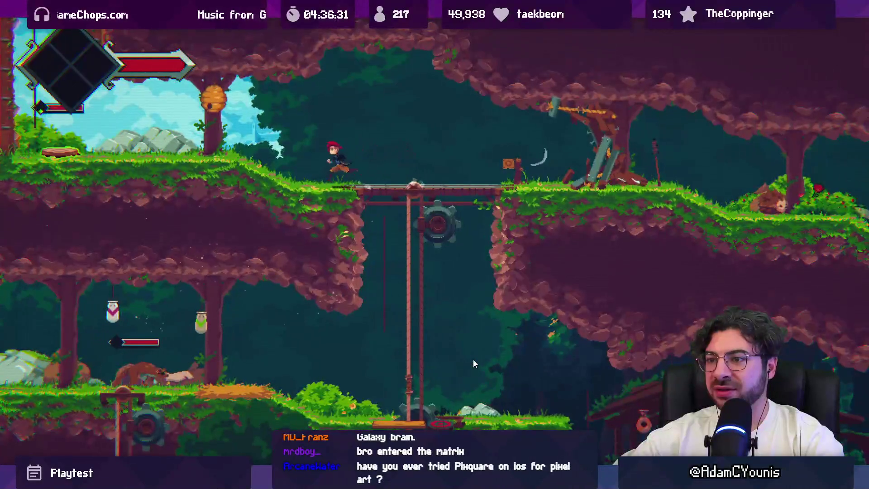
pyautogui.press('z')
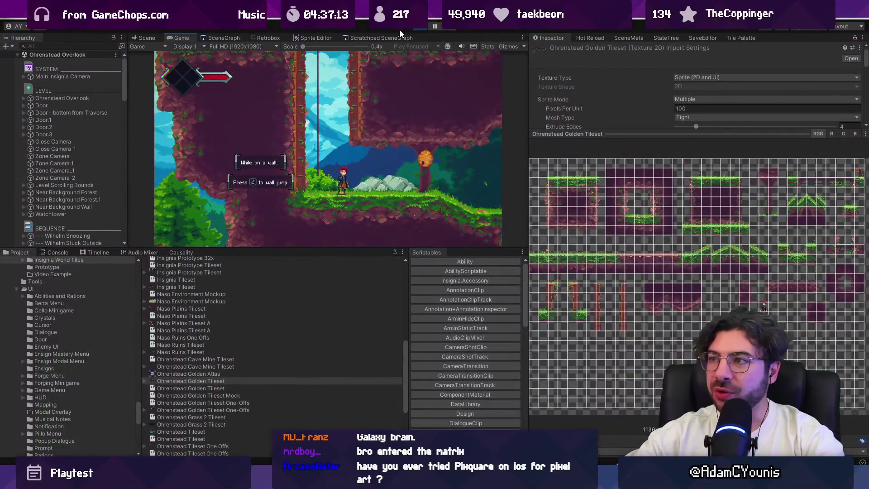
pyautogui.click(418, 28)
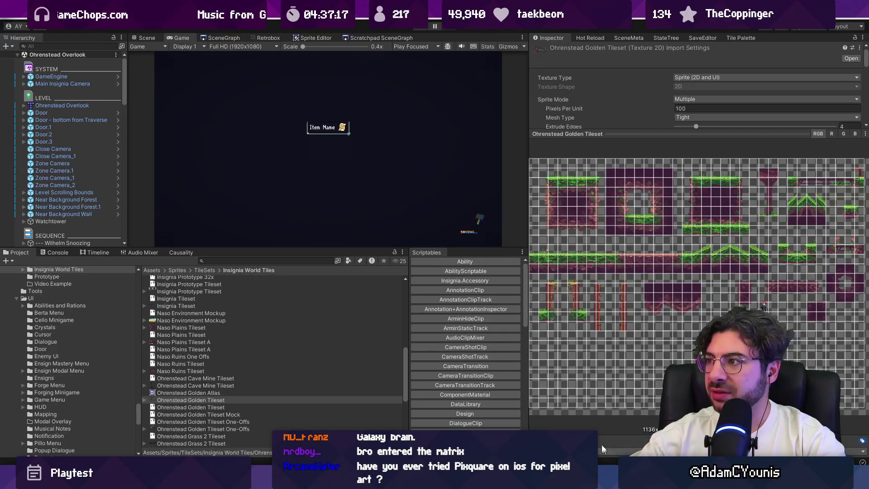
# Remove Ohrenstead Golden Tileset from the Ohrenstead Golden Atlas packing list and save the change.
pyautogui.click(241, 394)
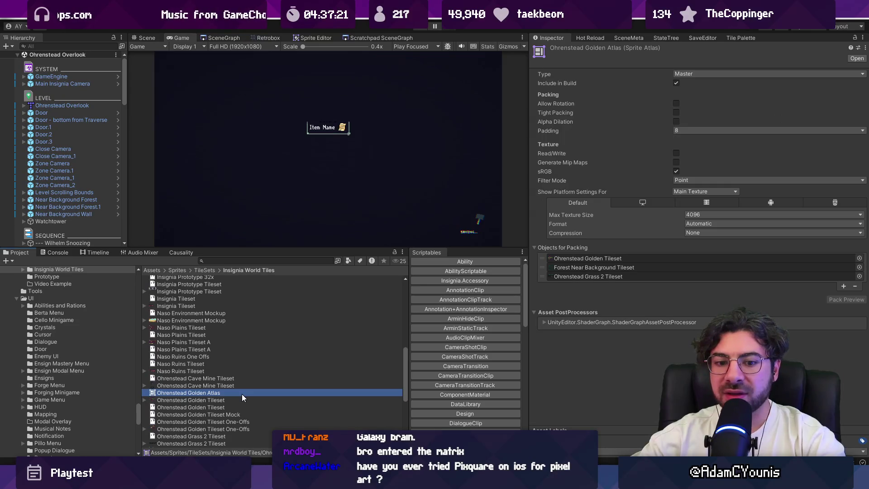
pyautogui.click(626, 258)
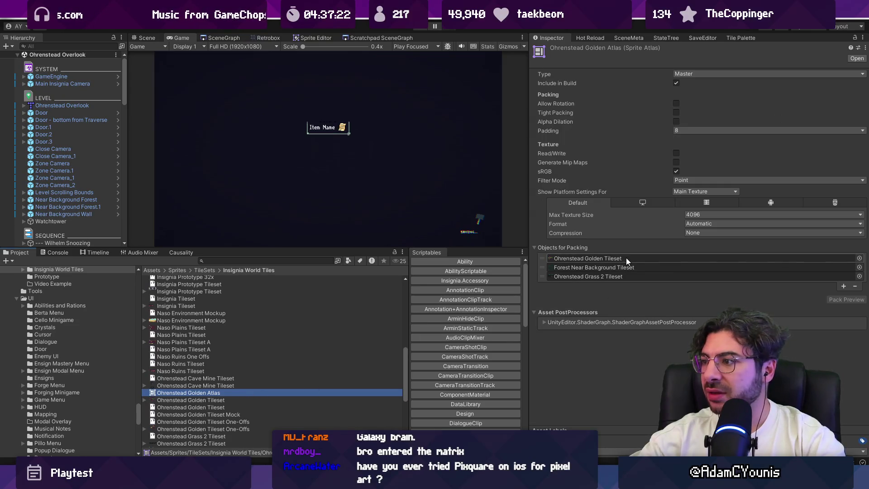
pyautogui.click(856, 286)
pyautogui.click(426, 28)
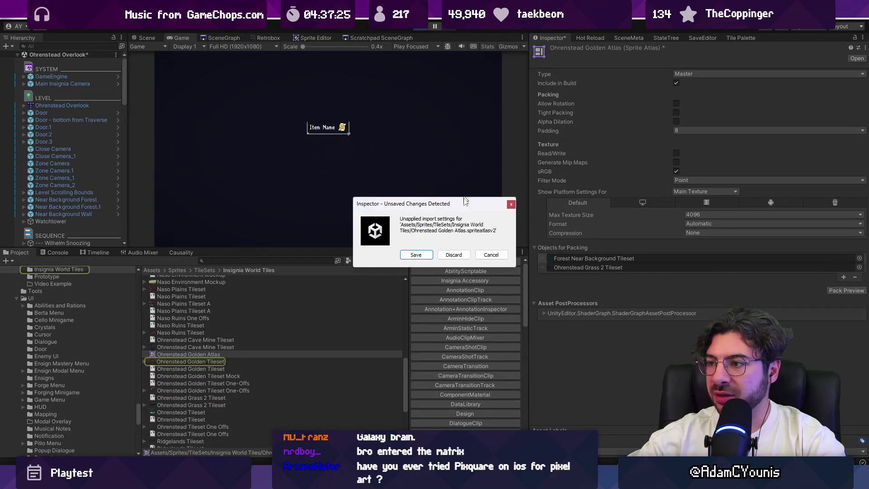
pyautogui.click(416, 255)
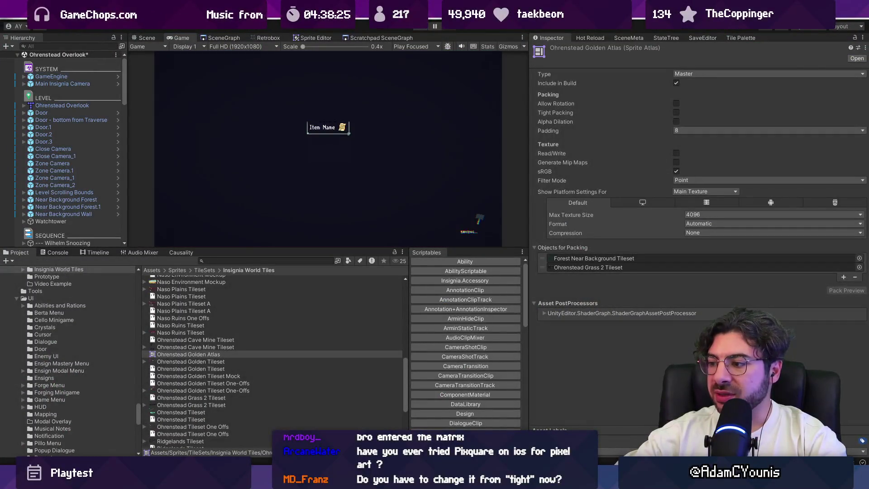
# Zoom and pan across the tileset to inspect its cave, grassy ledge and pillar tiles.
pyautogui.scroll(-2, 374, 264)
pyautogui.scroll(2, 374, 263)
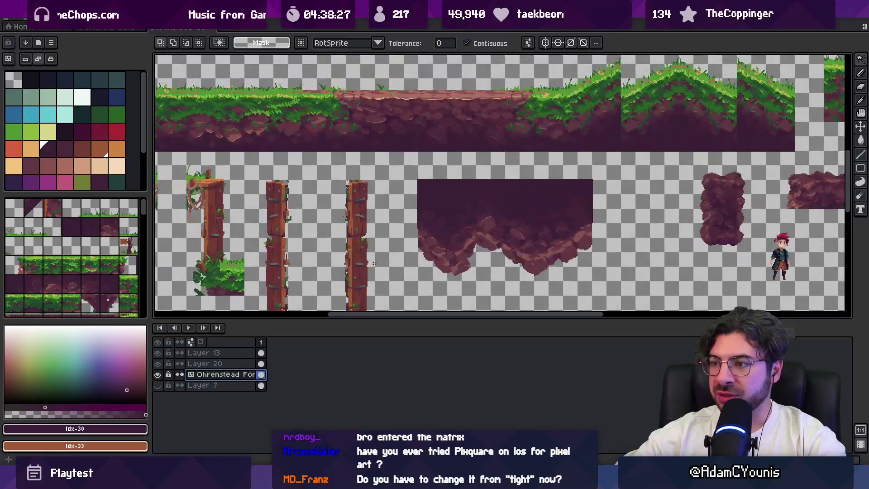
pyautogui.scroll(-2, 374, 263)
pyautogui.scroll(1, 412, 174)
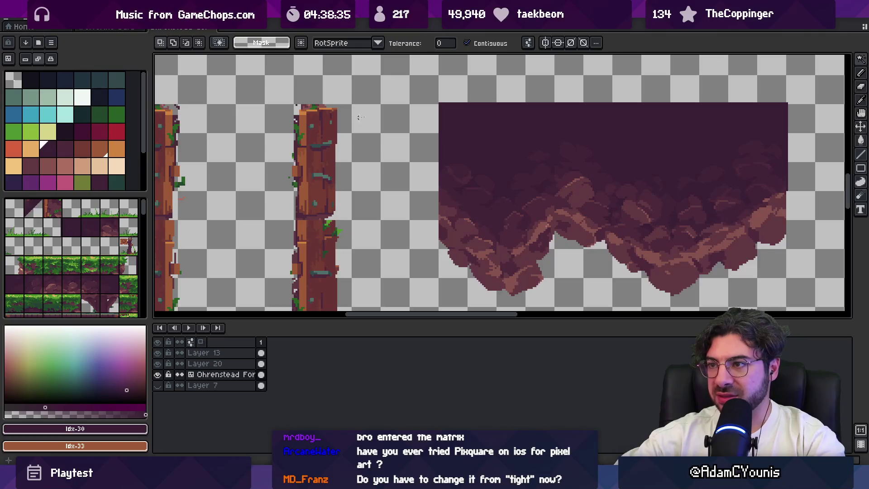
pyautogui.hscroll(5, 408, 113)
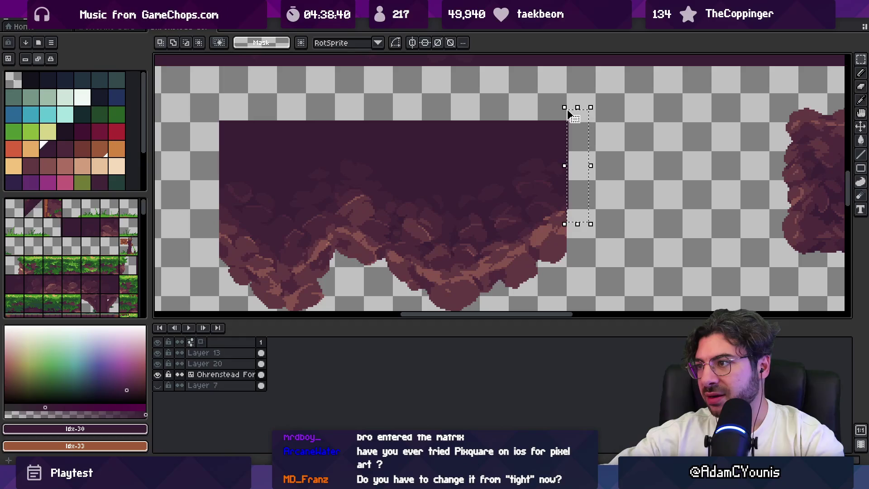
pyautogui.scroll(-3, 486, 178)
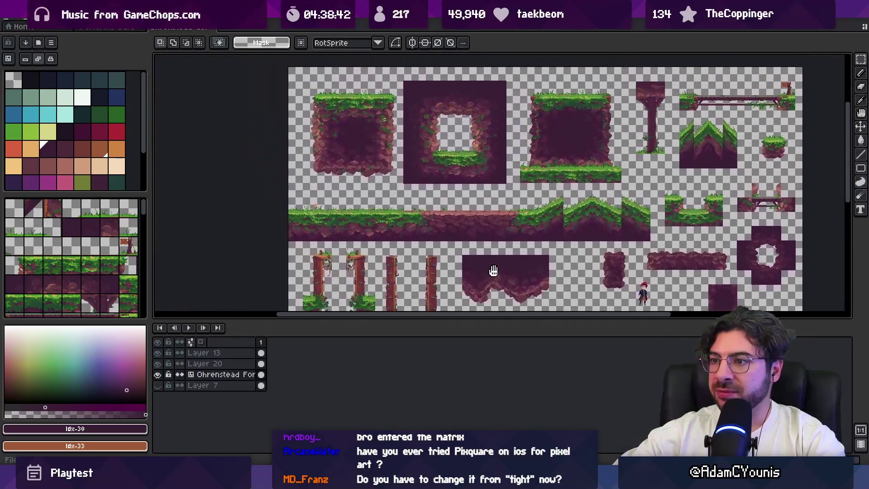
pyautogui.scroll(1, 432, 180)
pyautogui.scroll(1, 411, 173)
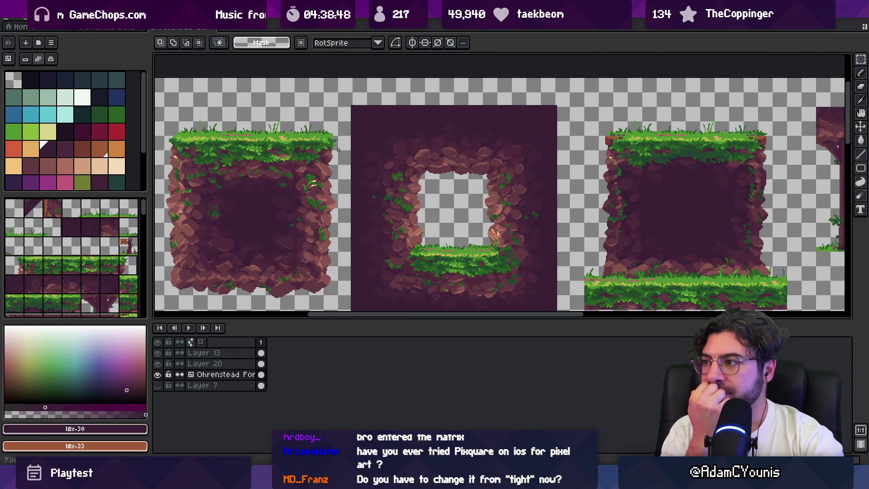
pyautogui.scroll(-2, 338, 150)
pyautogui.scroll(1, 377, 167)
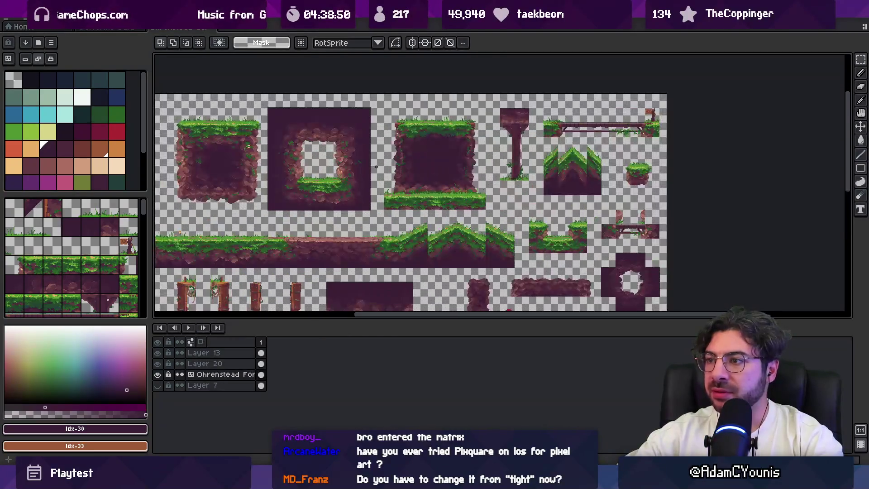